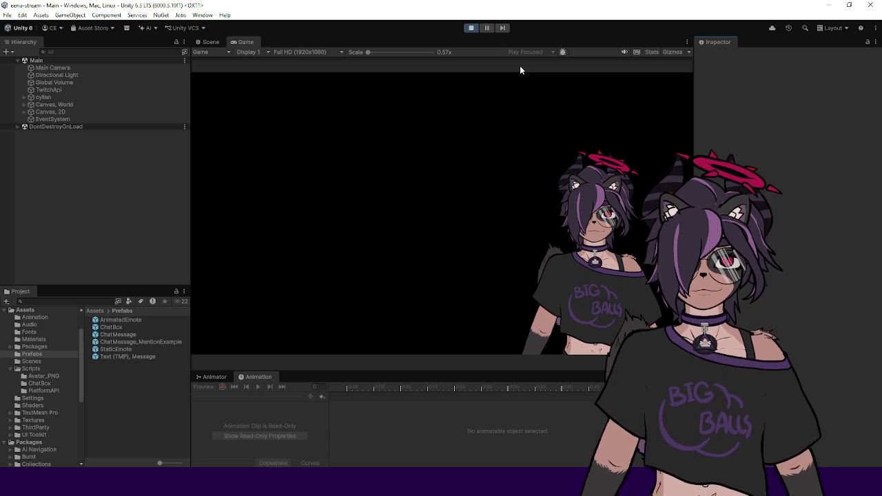
# Exit Play mode, widen the hierarchy and project panels, and list the Assets root folders
pyautogui.click(470, 30)
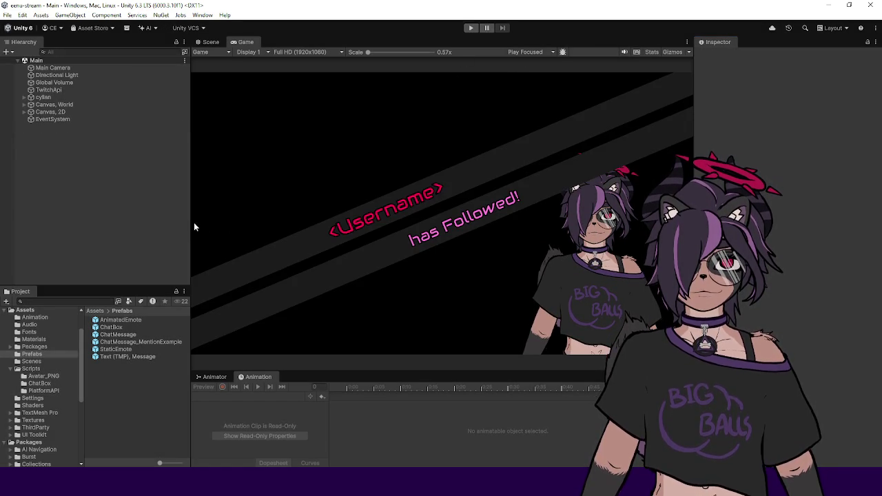
pyautogui.moveTo(192, 222); pyautogui.dragTo(165, 230)
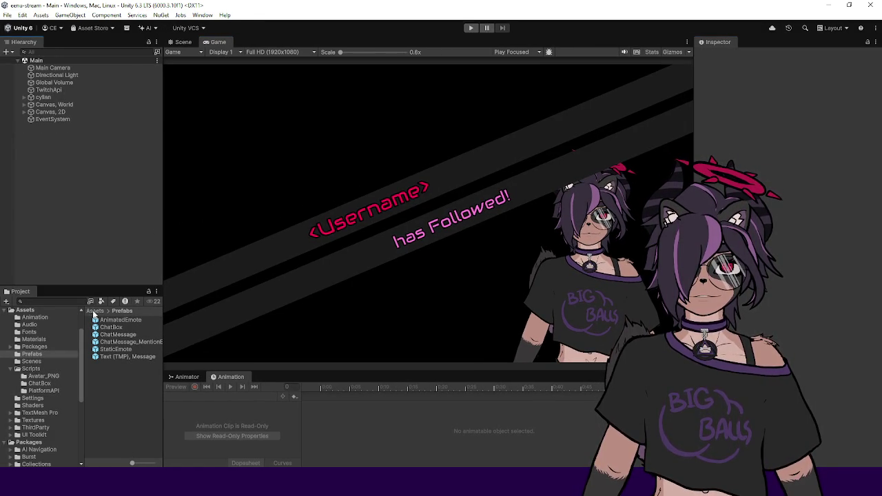
pyautogui.click(95, 311)
pyautogui.moveTo(96, 288); pyautogui.dragTo(95, 242)
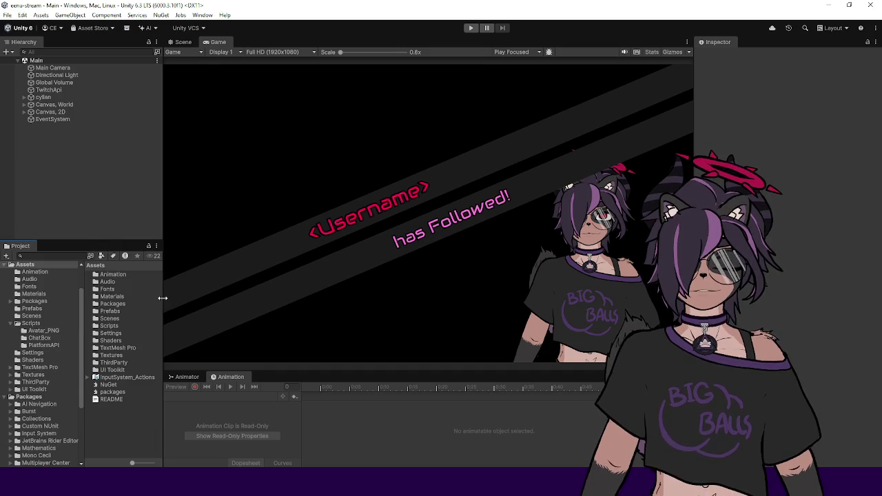
pyautogui.moveTo(164, 298); pyautogui.dragTo(178, 297)
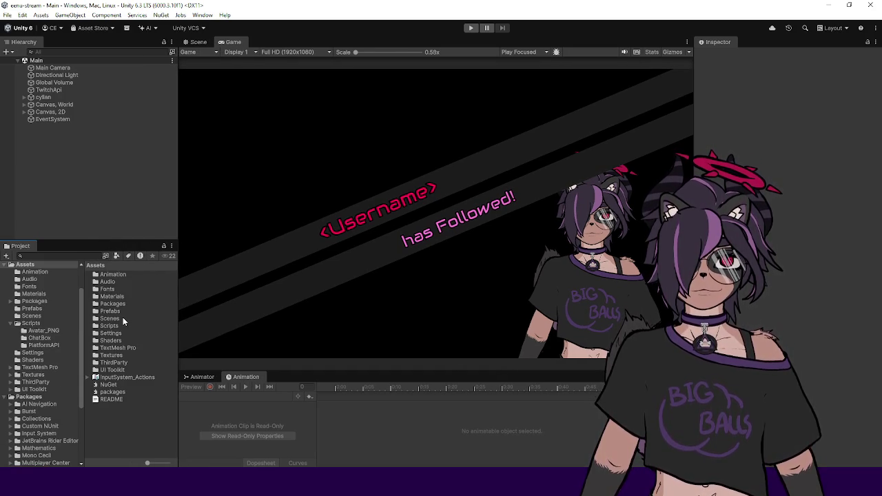
pyautogui.click(18, 323)
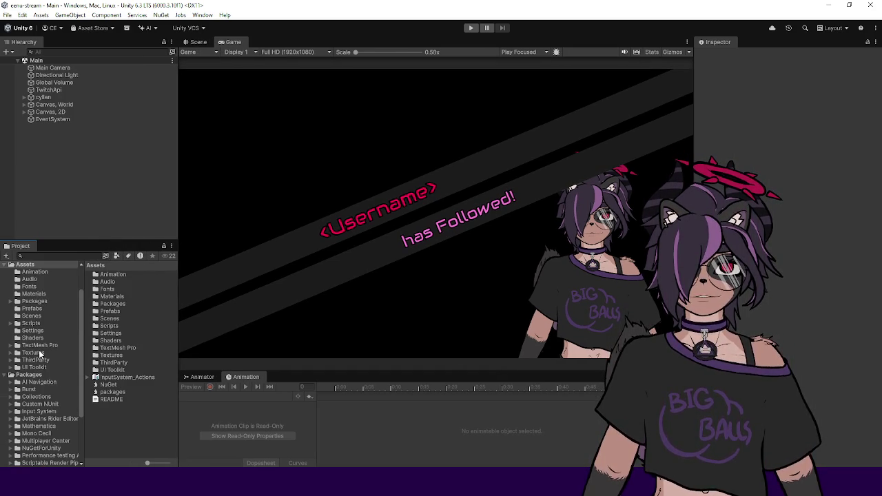
# Browse into ThirdParty > uWindowCapture > Samples in the project browser
pyautogui.scroll(3, 39, 354)
pyautogui.click(35, 396)
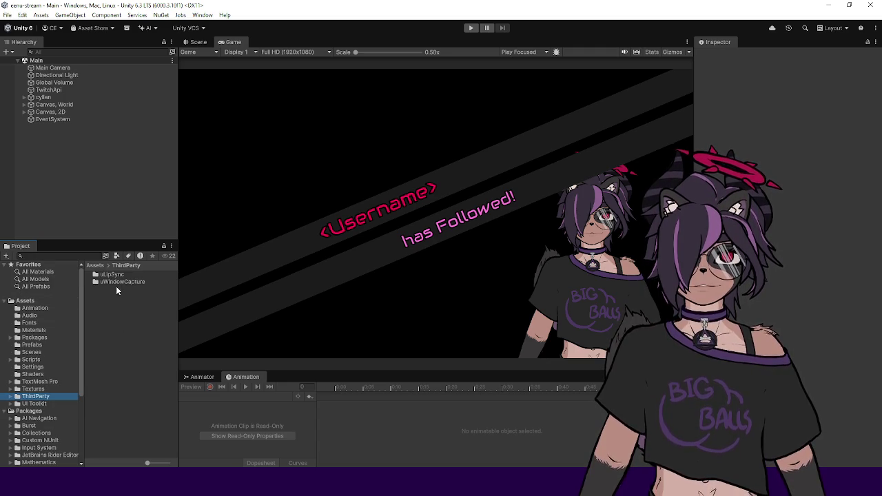
pyautogui.doubleClick(110, 281)
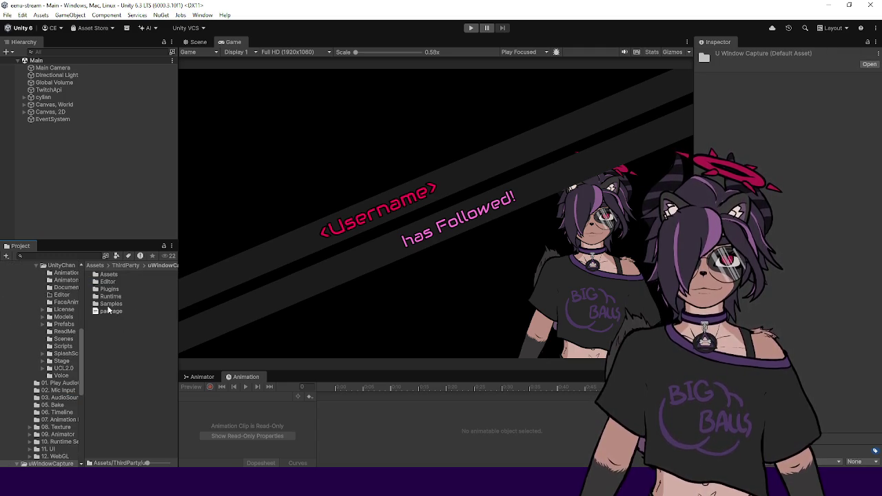
pyautogui.doubleClick(108, 306)
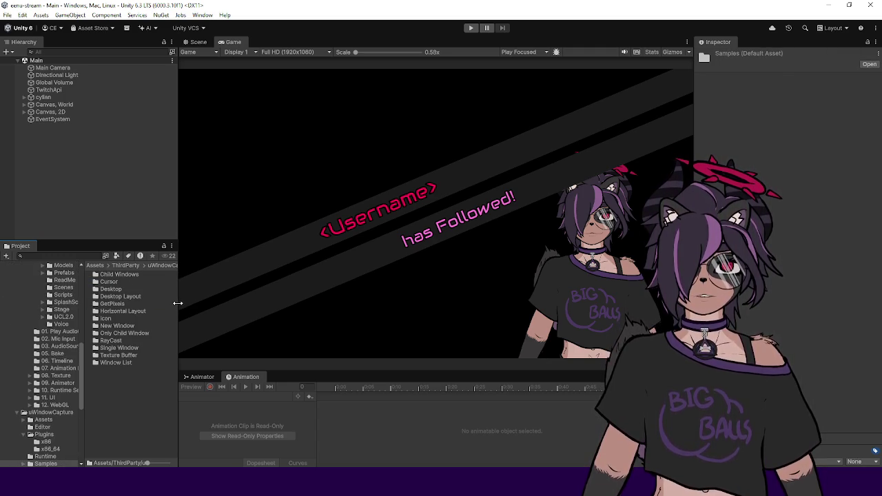
pyautogui.moveTo(178, 302); pyautogui.dragTo(222, 301)
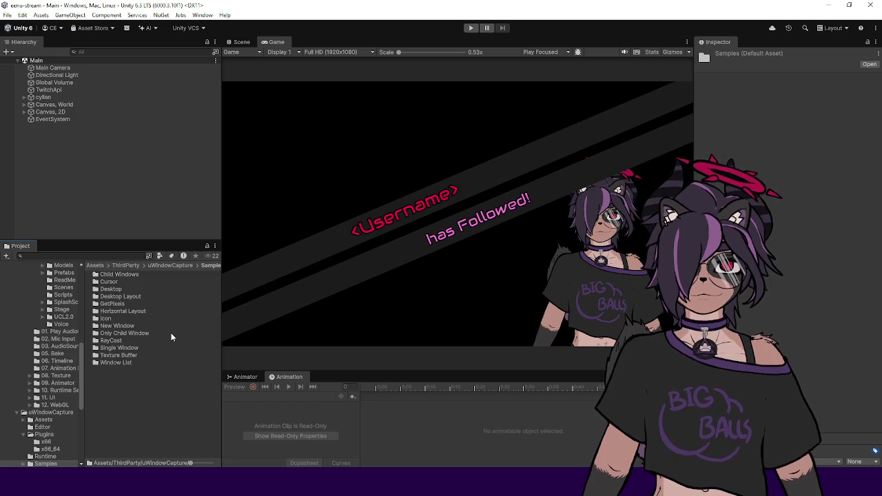
# Open the Desktop sample folder and load its Desktop scene alongside Main
pyautogui.click(127, 290)
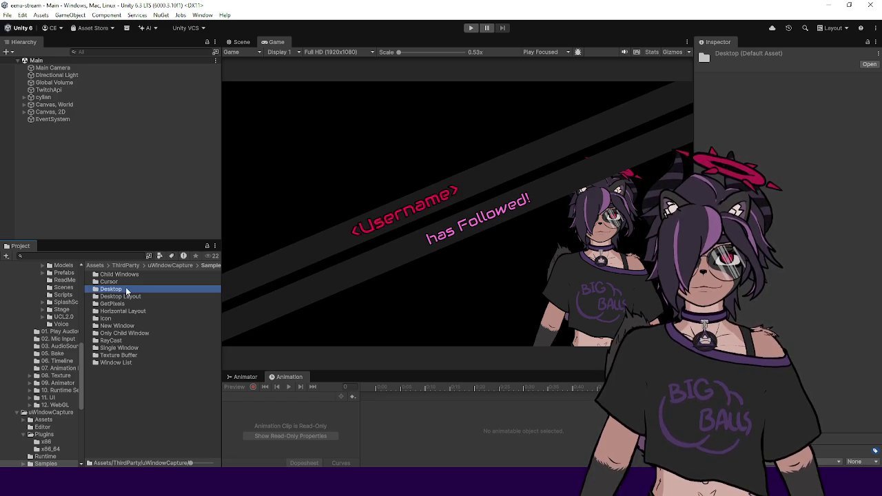
pyautogui.doubleClick(117, 291)
pyautogui.click(112, 275)
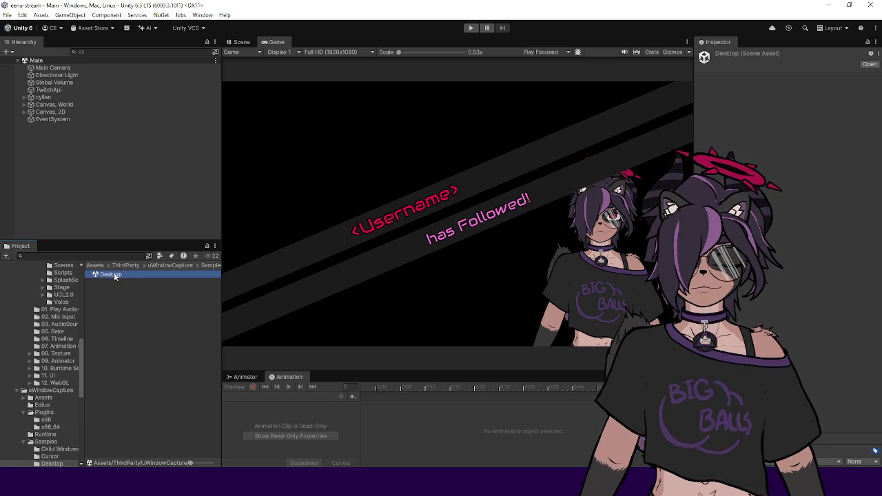
pyautogui.moveTo(80, 204); pyautogui.dragTo(77, 196)
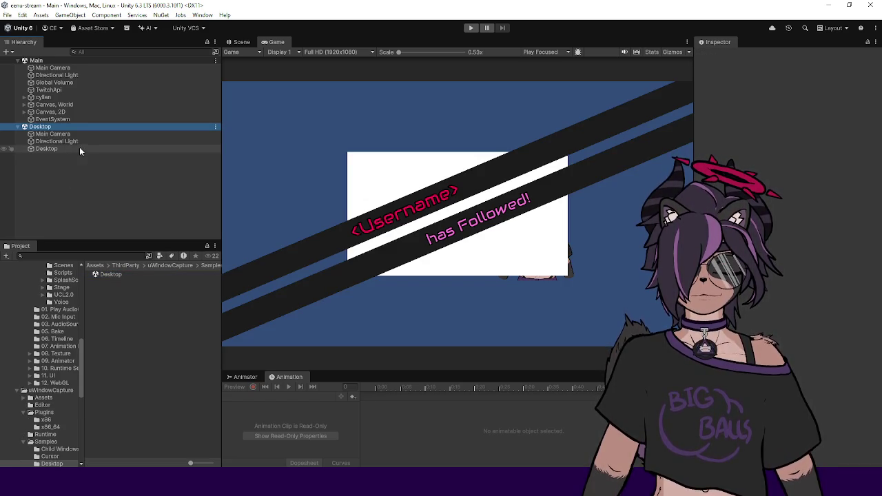
# Inspect the Desktop scene's objects and move the Desktop capture object into Main
pyautogui.click(52, 135)
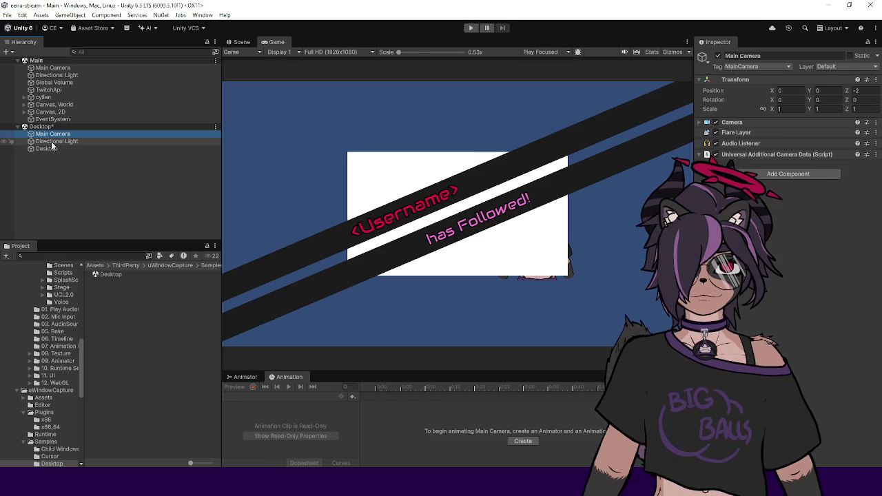
pyautogui.click(51, 141)
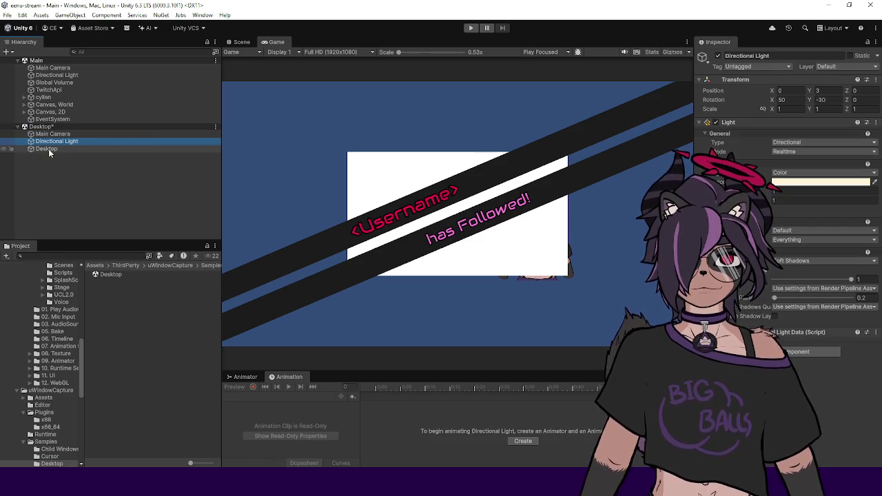
pyautogui.click(49, 150)
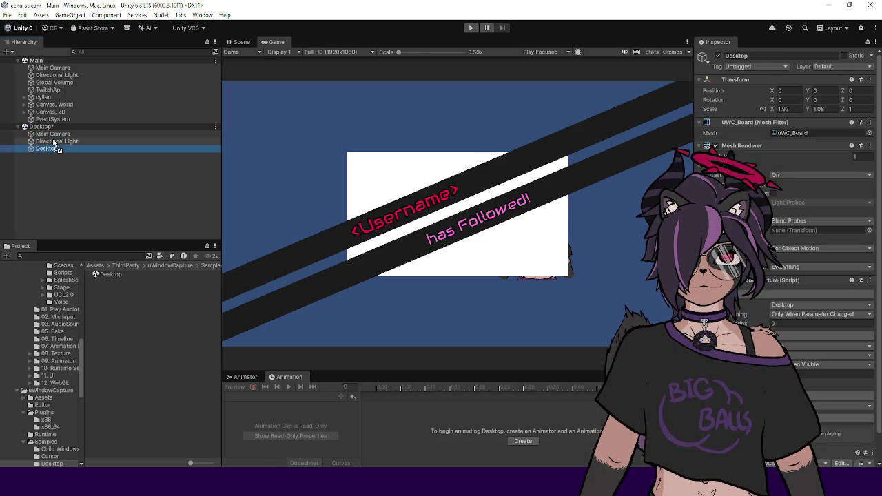
pyautogui.moveTo(55, 126); pyautogui.dragTo(55, 123)
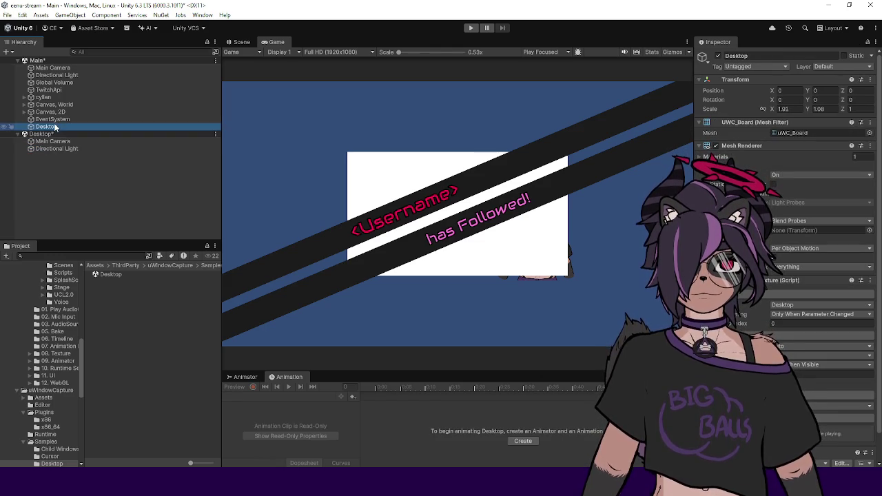
# Remove the Desktop sample scene without saving, then select Desktop in Main
pyautogui.rightClick(51, 136)
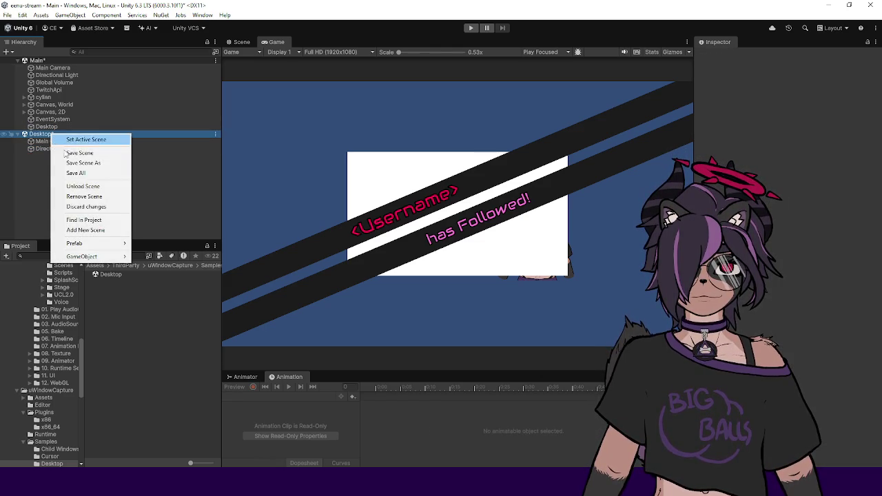
pyautogui.click(90, 197)
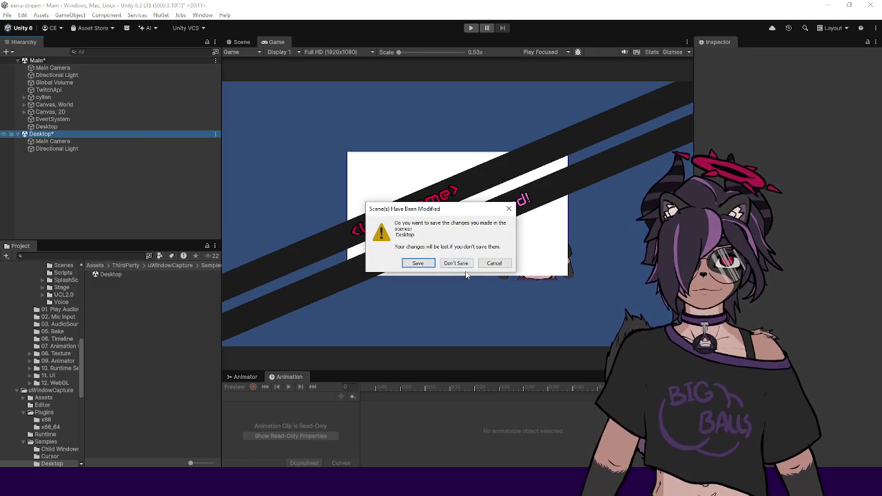
pyautogui.click(460, 265)
pyautogui.click(82, 126)
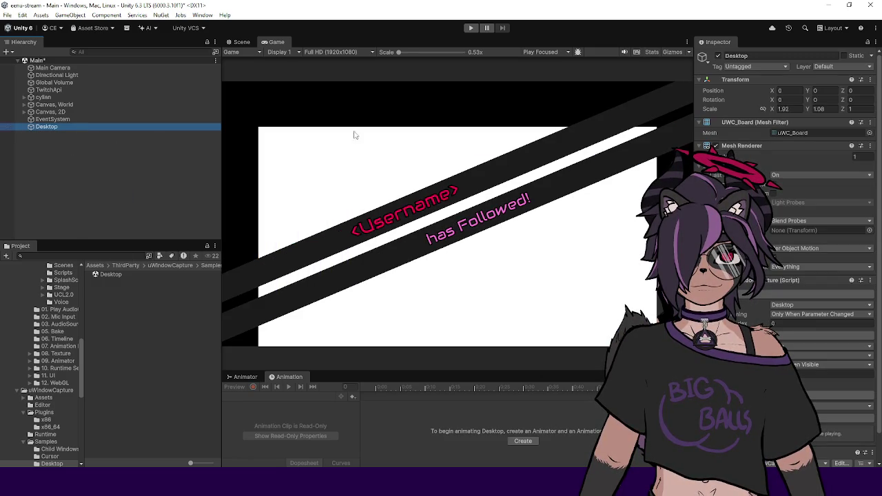
# Frame and orbit the Scene view onto the Desktop plane, comparing against the Game view
pyautogui.click(241, 42)
pyautogui.press('f')
pyautogui.moveTo(316, 214); pyautogui.dragTo(528, 207)
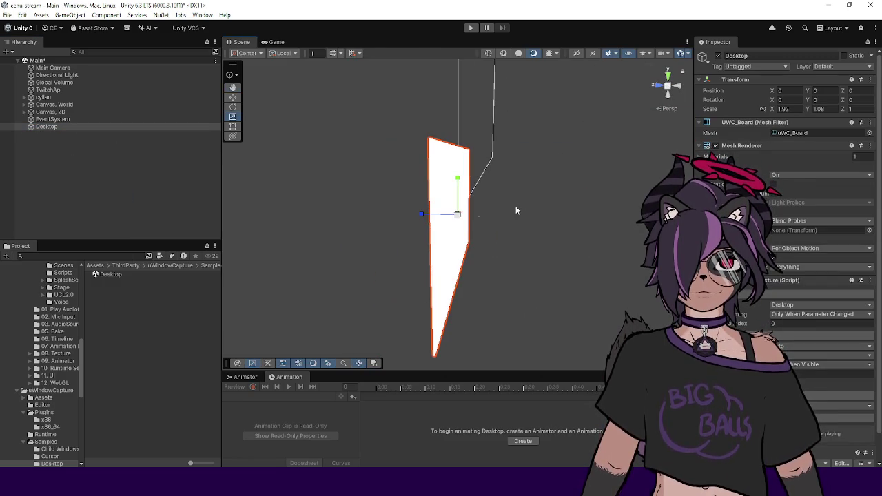
pyautogui.moveTo(427, 217)
pyautogui.mouseDown()
pyautogui.moveTo(330, 214)
pyautogui.moveTo(338, 210)
pyautogui.mouseUp()
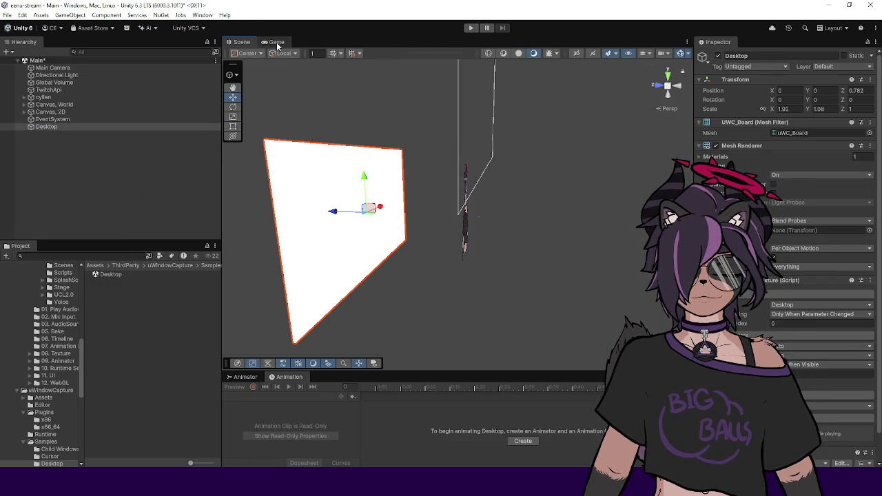
pyautogui.click(276, 42)
pyautogui.click(241, 42)
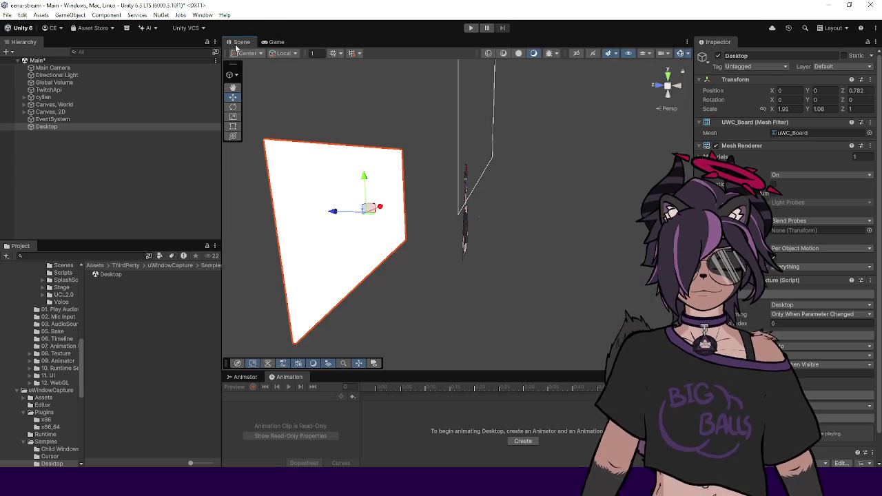
pyautogui.click(276, 42)
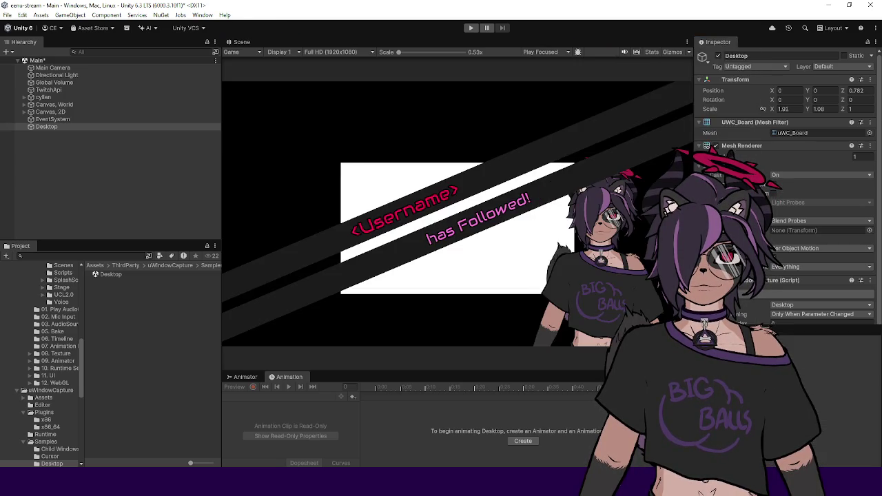
pyautogui.click(240, 43)
pyautogui.moveTo(692, 207); pyautogui.dragTo(551, 207)
pyautogui.moveTo(459, 194)
pyautogui.mouseDown()
pyautogui.moveTo(396, 228)
pyautogui.moveTo(361, 217)
pyautogui.mouseUp()
# Scale the Desktop plane up uniformly and raise it slightly
pyautogui.click(91, 127)
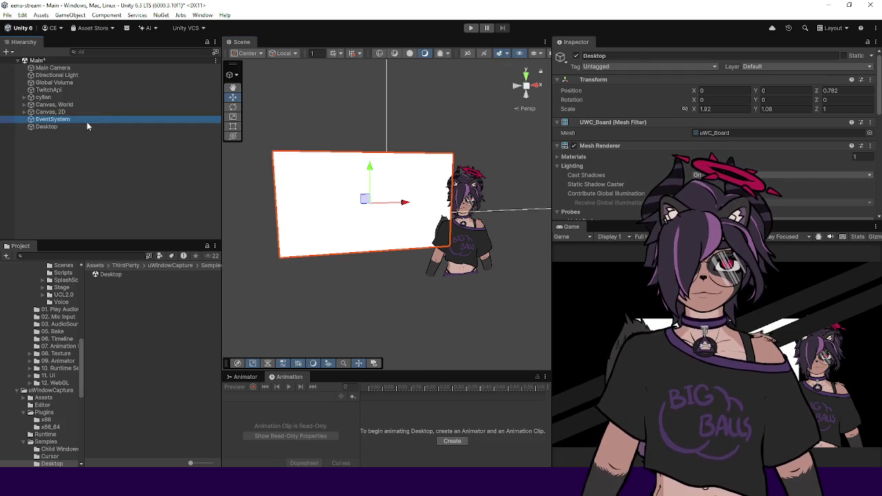
pyautogui.press('r')
pyautogui.moveTo(371, 205); pyautogui.dragTo(417, 207)
pyautogui.moveTo(371, 181)
pyautogui.mouseDown()
pyautogui.moveTo(370, 164)
pyautogui.moveTo(374, 197)
pyautogui.moveTo(392, 195)
pyautogui.mouseUp()
# Fine-tune the Desktop plane to about 3.83 × 2.15 scale at Y 0.114
pyautogui.press('e')
pyautogui.press('r')
pyautogui.press('e')
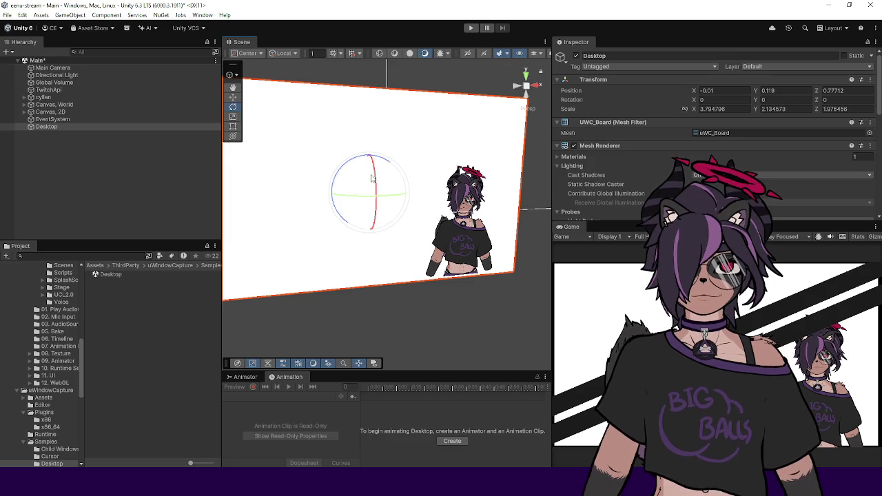
pyautogui.press('w')
pyautogui.moveTo(365, 190); pyautogui.dragTo(364, 190)
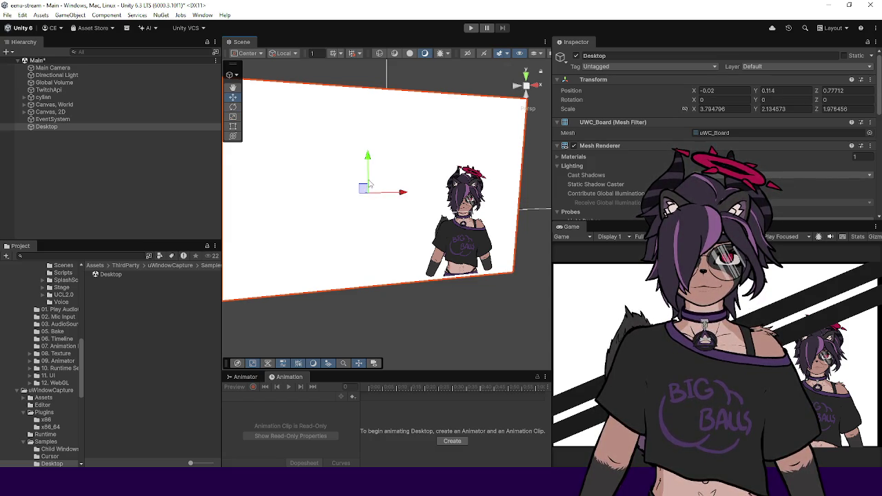
pyautogui.press('r')
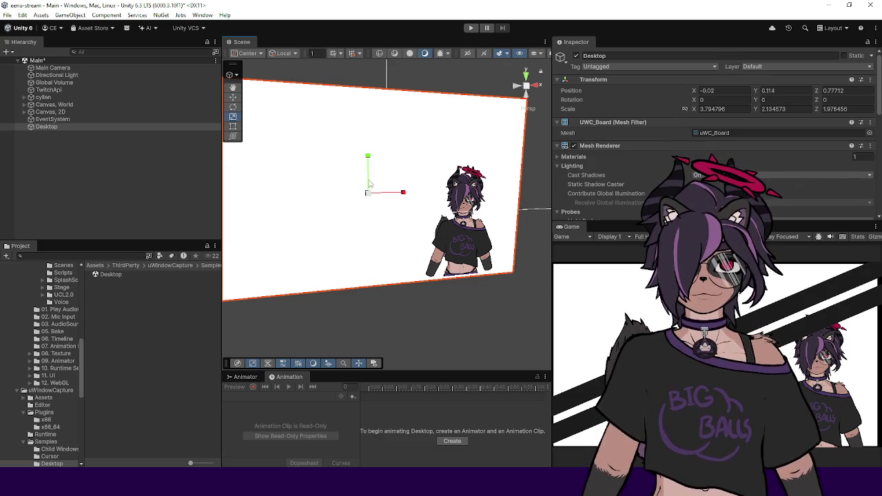
pyautogui.moveTo(369, 195); pyautogui.dragTo(370, 197)
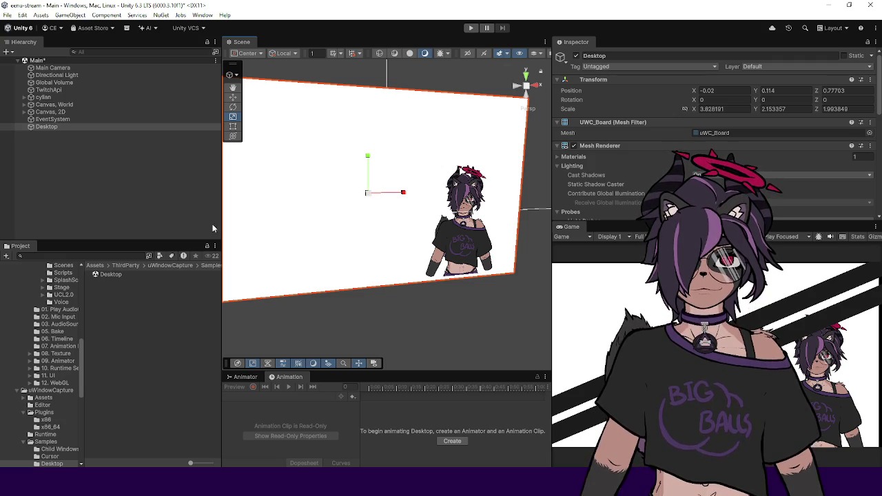
pyautogui.click(163, 213)
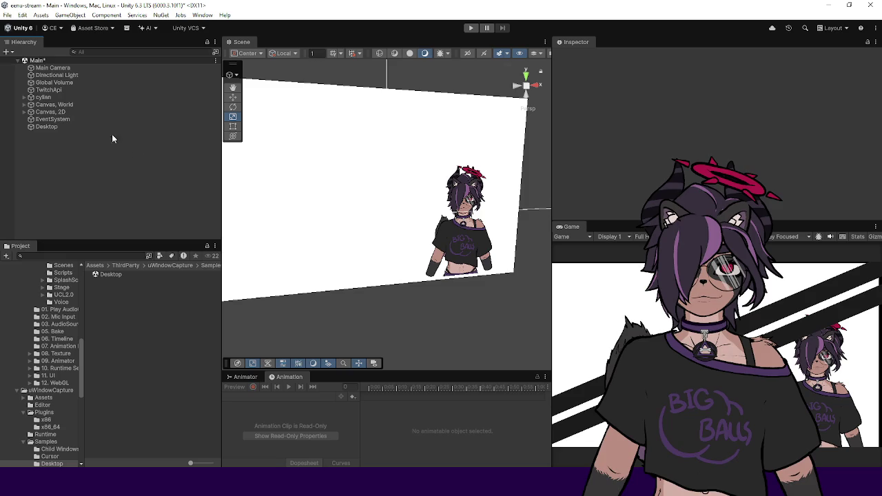
pyautogui.click(60, 127)
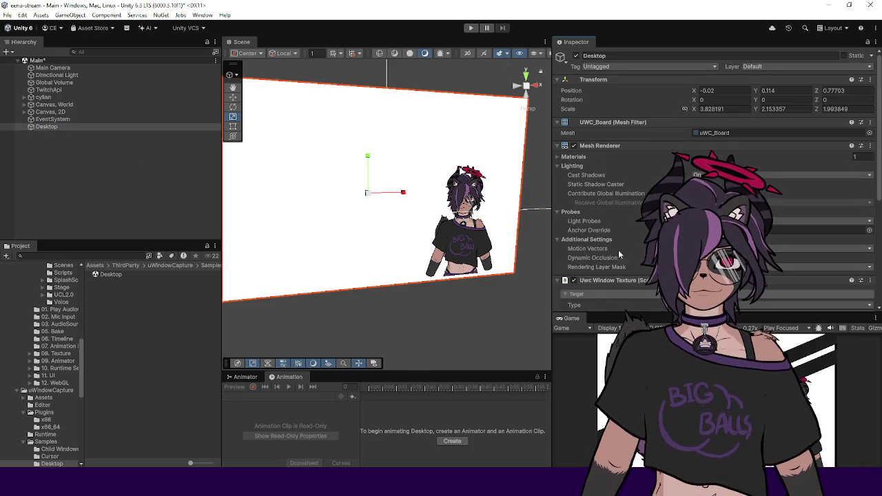
pyautogui.scroll(-5, 617, 252)
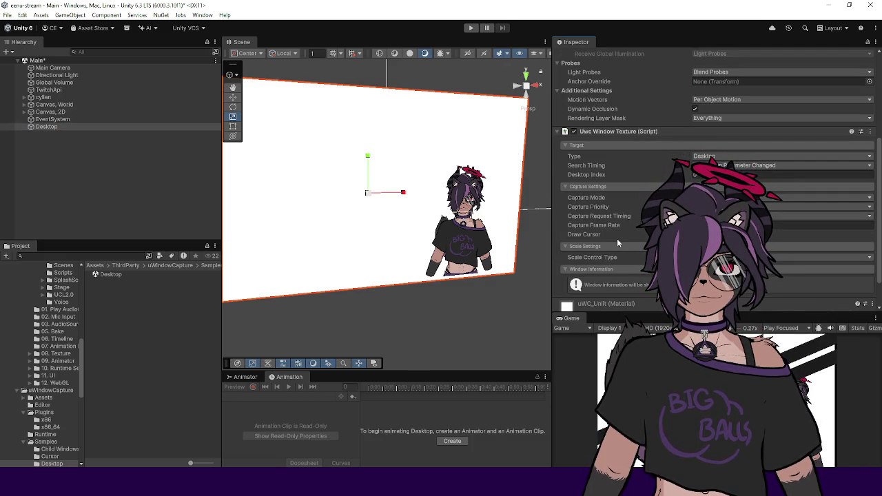
pyautogui.scroll(-1, 617, 239)
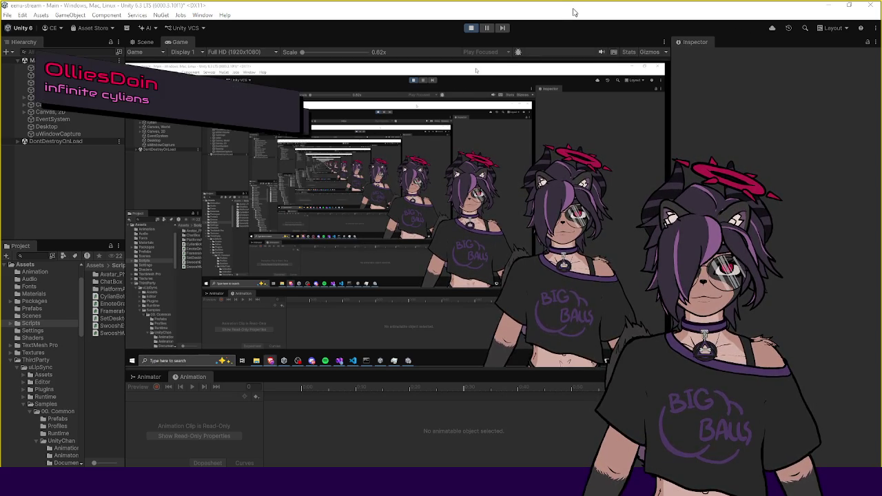
# Pop the window out as a smaller floating window
pyautogui.moveTo(575, 13)
pyautogui.mouseDown()
pyautogui.moveTo(572, 23)
pyautogui.moveTo(451, 27)
pyautogui.moveTo(454, 62)
pyautogui.moveTo(391, 90)
pyautogui.moveTo(504, 53)
pyautogui.moveTo(552, 25)
pyautogui.moveTo(482, 52)
pyautogui.moveTo(428, 51)
pyautogui.moveTo(383, 75)
pyautogui.moveTo(483, 48)
pyautogui.moveTo(578, 1)
pyautogui.mouseUp()
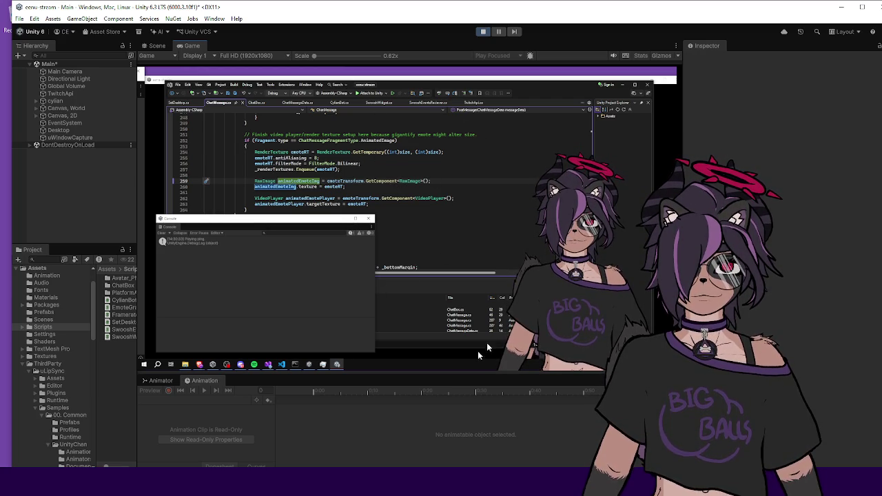
# Resize the Game view against the animation area and narrow it slightly
pyautogui.moveTo(427, 376)
pyautogui.mouseDown()
pyautogui.moveTo(416, 271)
pyautogui.moveTo(403, 244)
pyautogui.moveTo(390, 376)
pyautogui.moveTo(390, 365)
pyautogui.mouseUp()
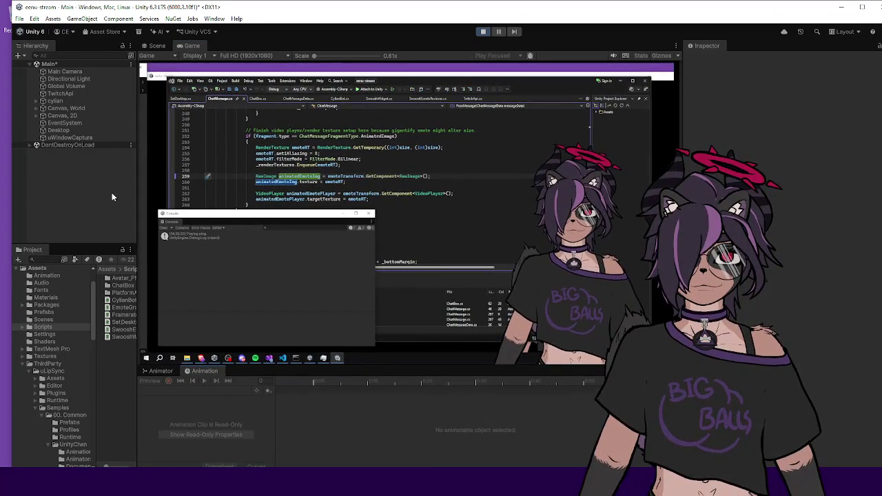
pyautogui.moveTo(136, 186); pyautogui.dragTo(141, 186)
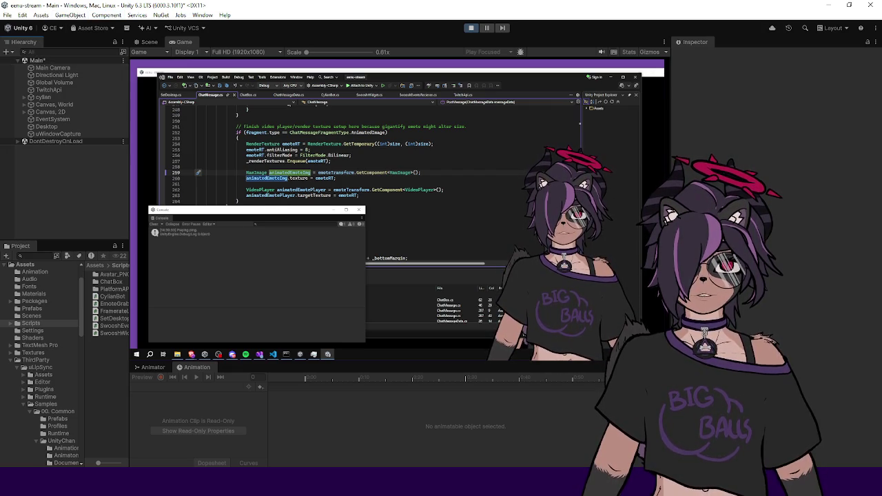
# Close the floating Console, select Main Camera, and float the Scene view over the code editor
pyautogui.click(360, 212)
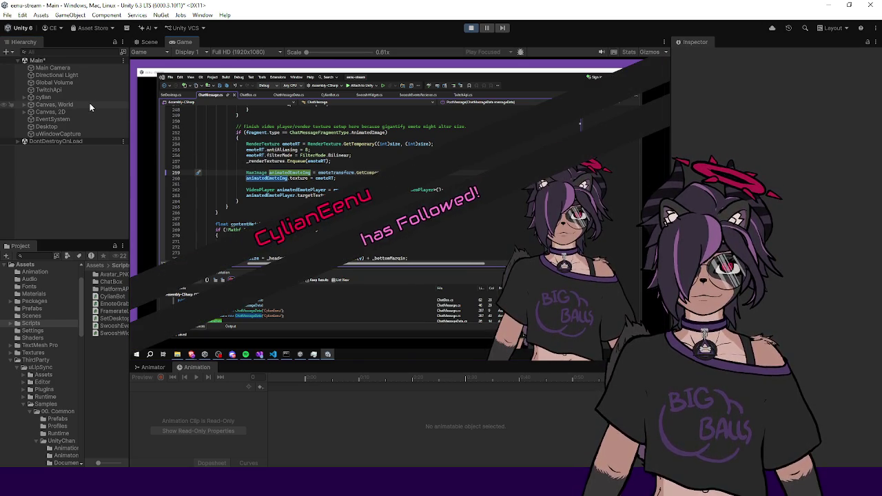
pyautogui.click(53, 68)
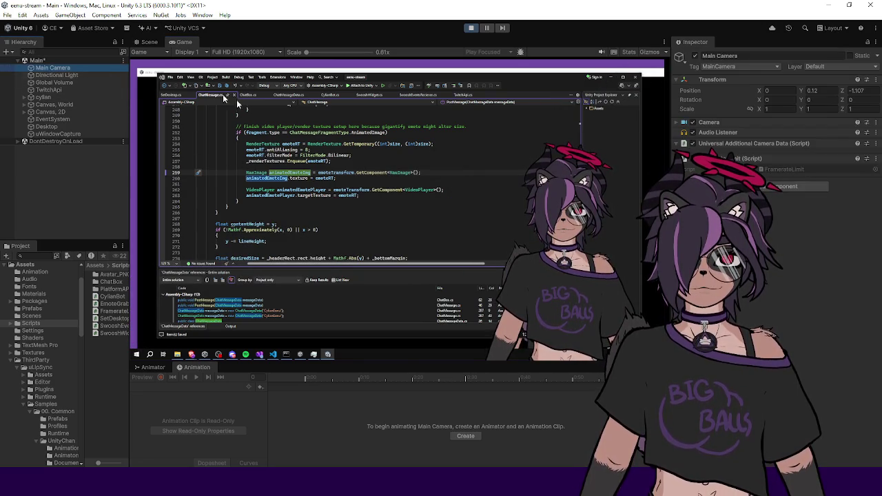
pyautogui.moveTo(149, 41)
pyautogui.mouseDown()
pyautogui.moveTo(477, 216)
pyautogui.moveTo(476, 186)
pyautogui.mouseUp()
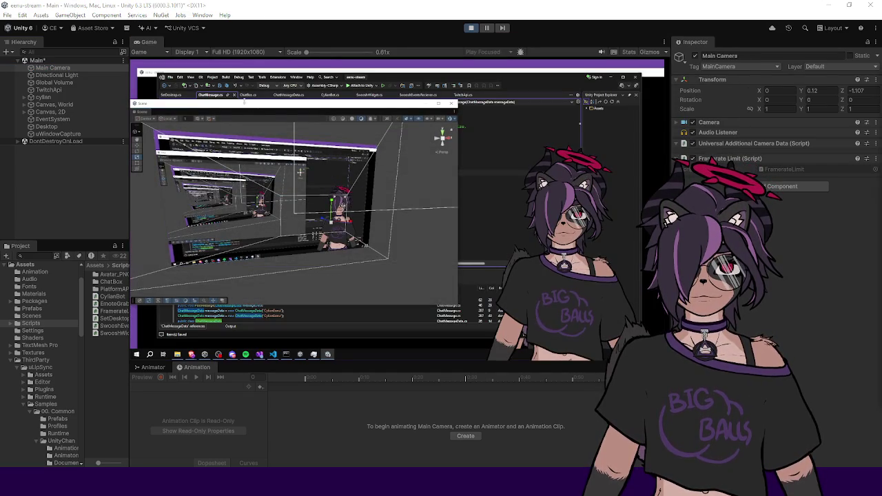
pyautogui.moveTo(231, 109)
pyautogui.mouseDown()
pyautogui.moveTo(509, 110)
pyautogui.moveTo(416, 107)
pyautogui.moveTo(881, 77)
pyautogui.mouseUp()
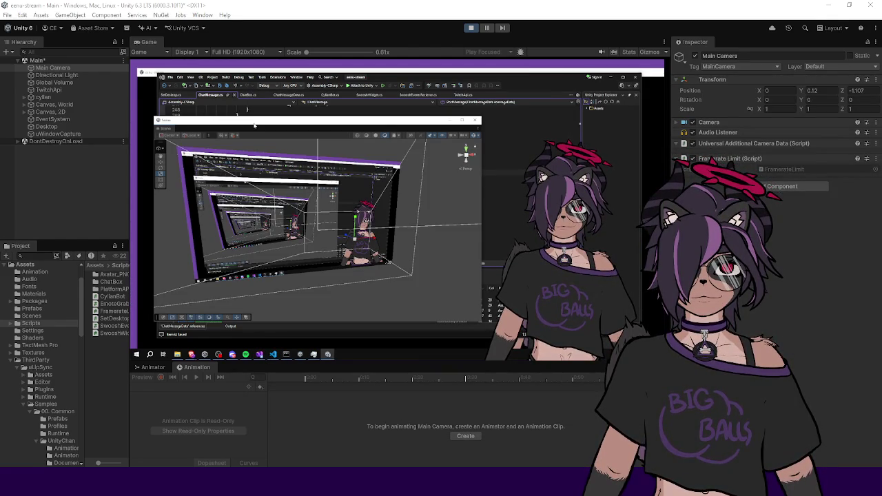
pyautogui.moveTo(254, 125); pyautogui.dragTo(252, 133)
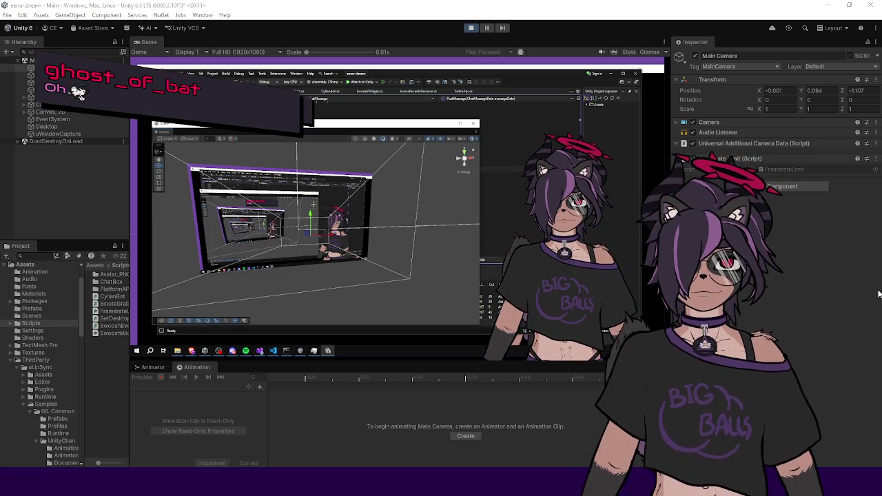
# Stop play mode and switch the main view to the 3D Scene view with Ctrl+1
pyautogui.click(471, 28)
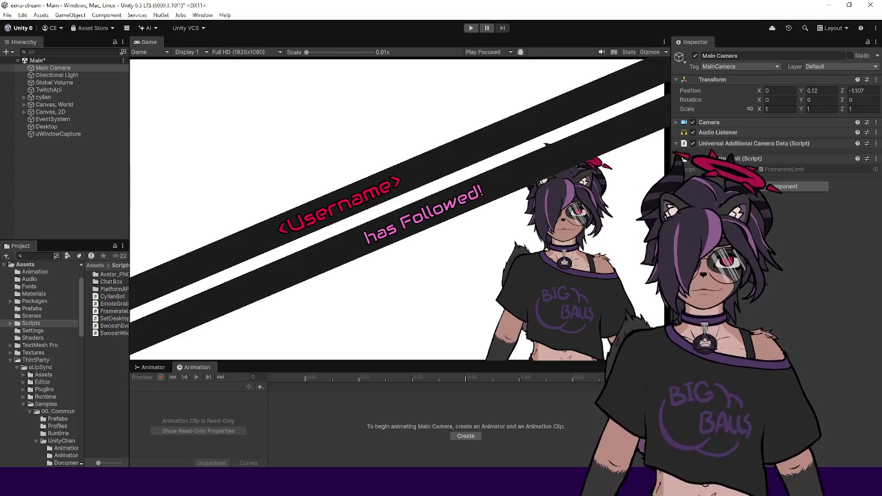
pyautogui.hotkey('ctrl', '1')
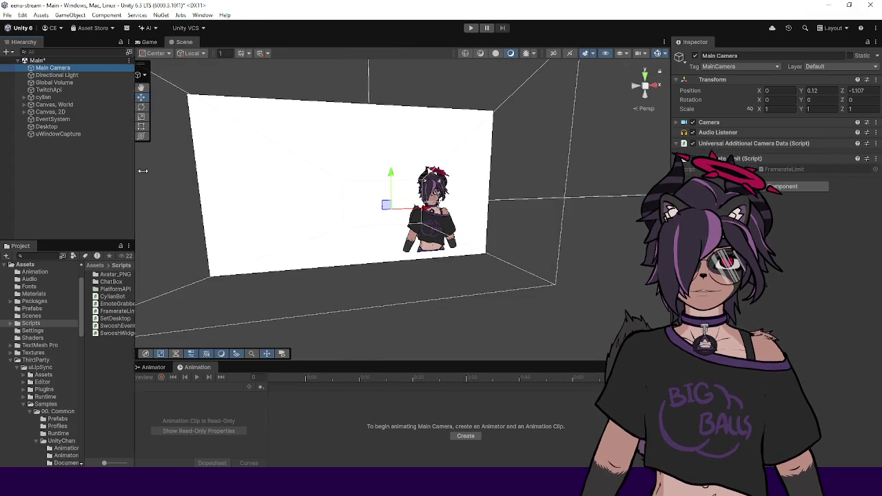
pyautogui.moveTo(130, 173); pyautogui.dragTo(176, 173)
pyautogui.click(57, 90)
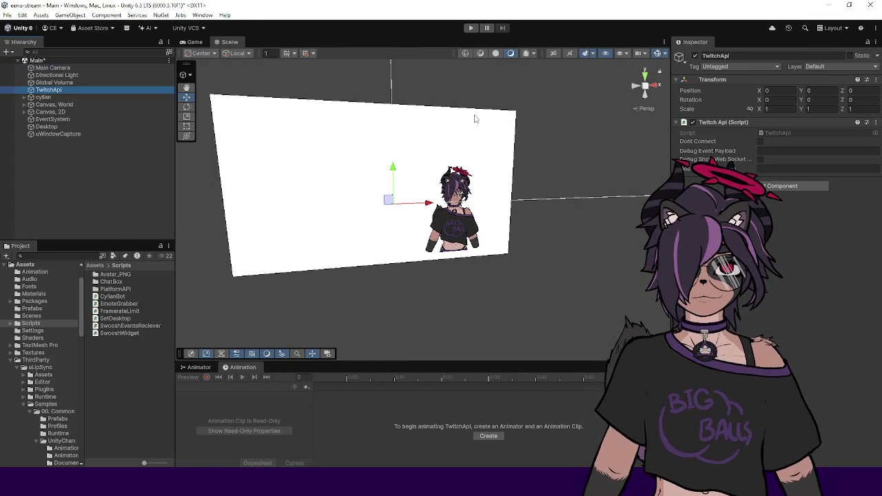
pyautogui.click(54, 67)
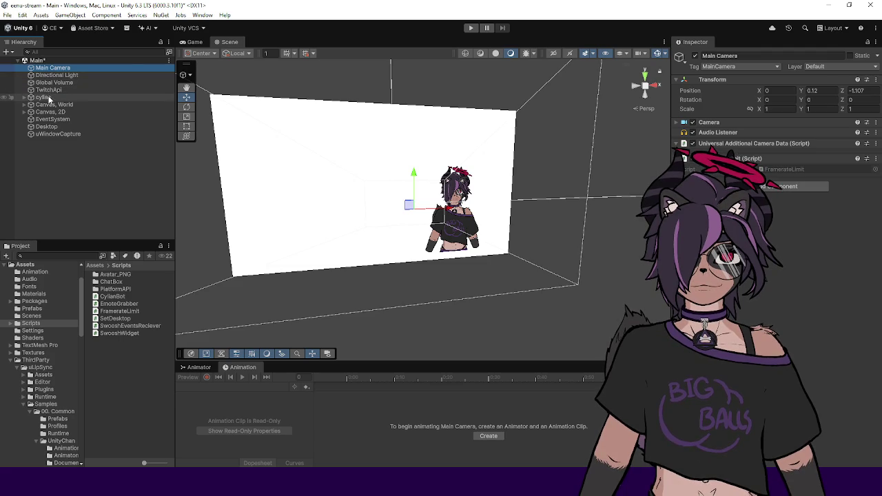
pyautogui.click(48, 90)
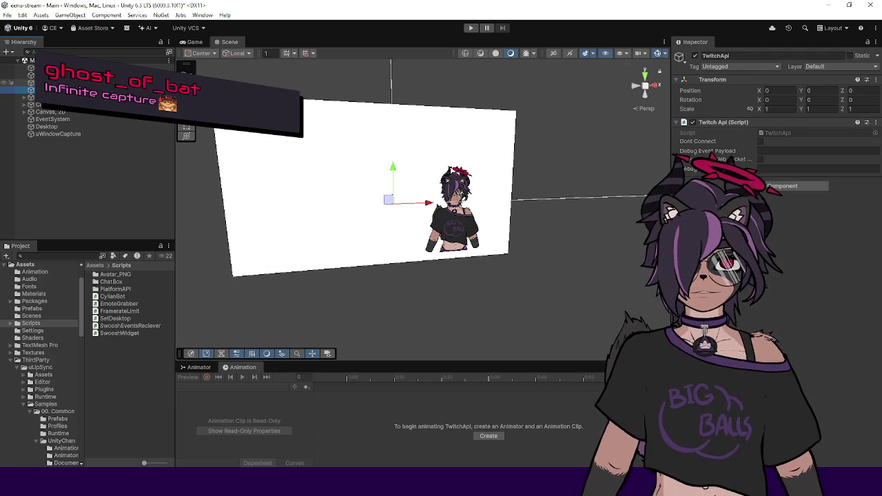
pyautogui.click(38, 75)
pyautogui.click(38, 68)
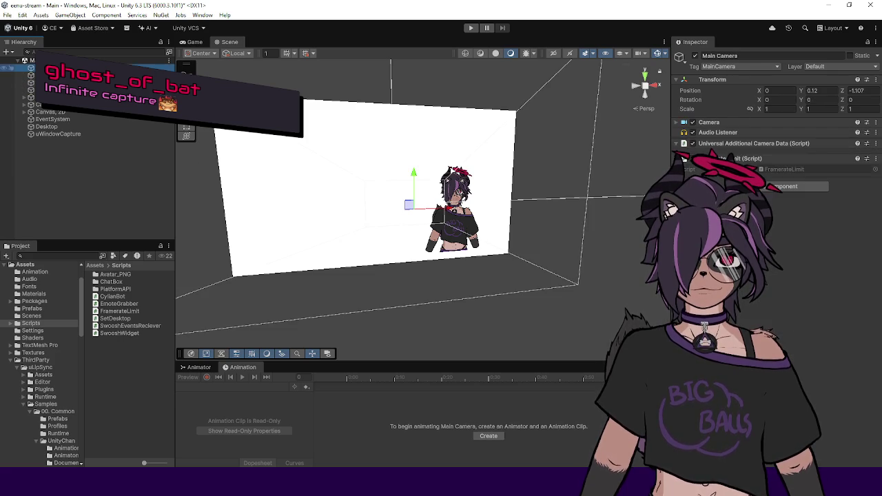
pyautogui.click(45, 120)
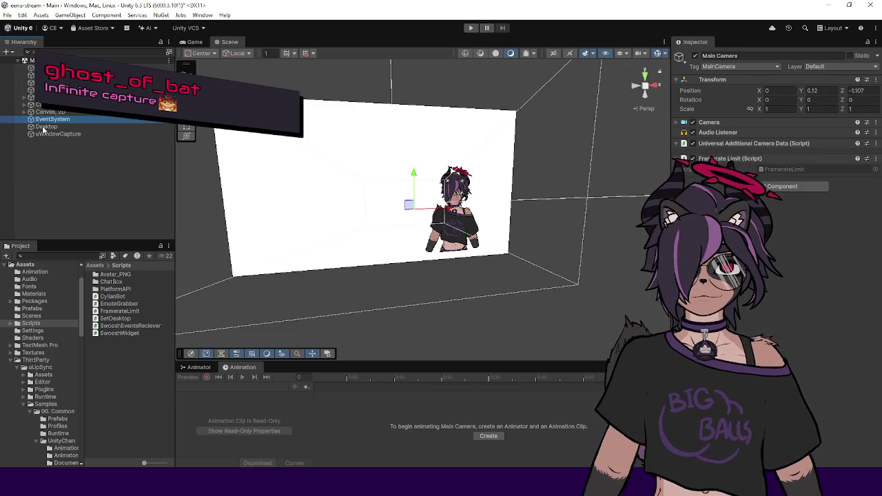
pyautogui.click(43, 128)
pyautogui.click(43, 135)
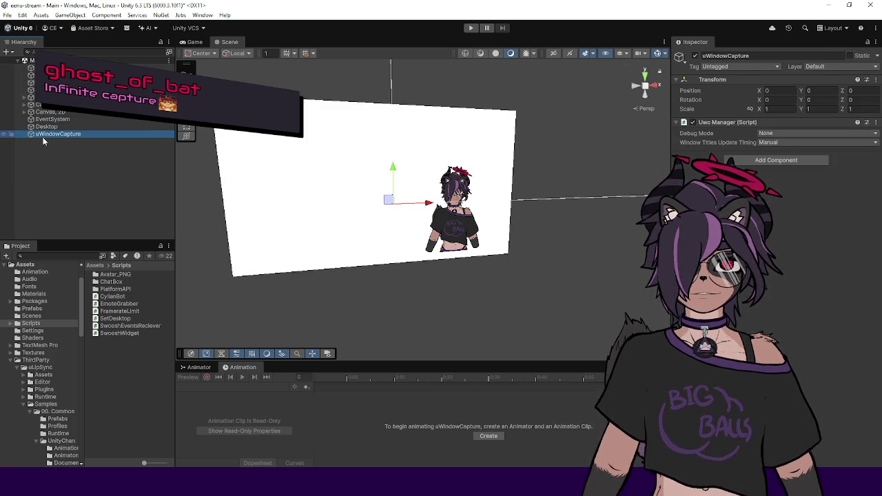
pyautogui.click(82, 51)
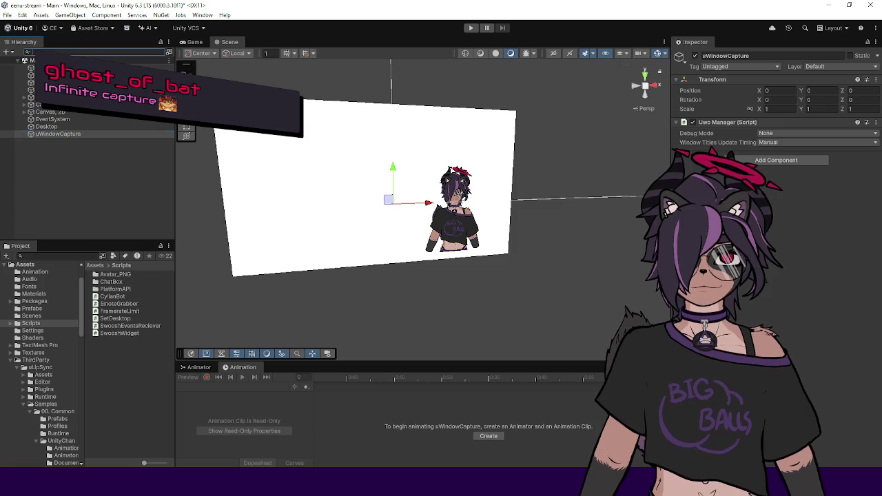
pyautogui.write('chatbox')
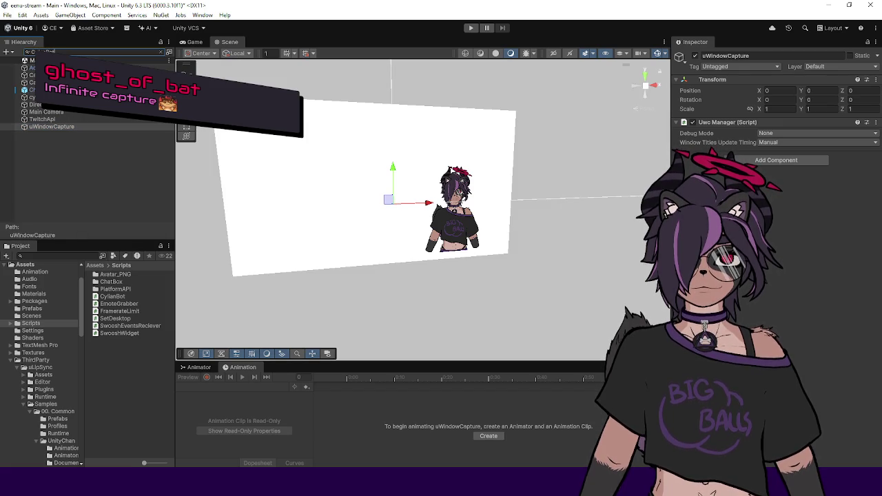
pyautogui.press('BackSpace')
pyautogui.press('BackSpace')
pyautogui.press('BackSpace')
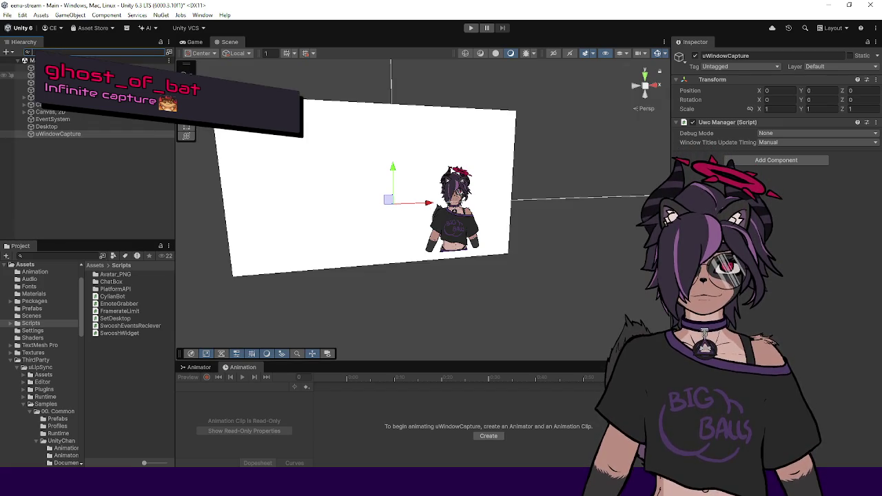
pyautogui.click(48, 90)
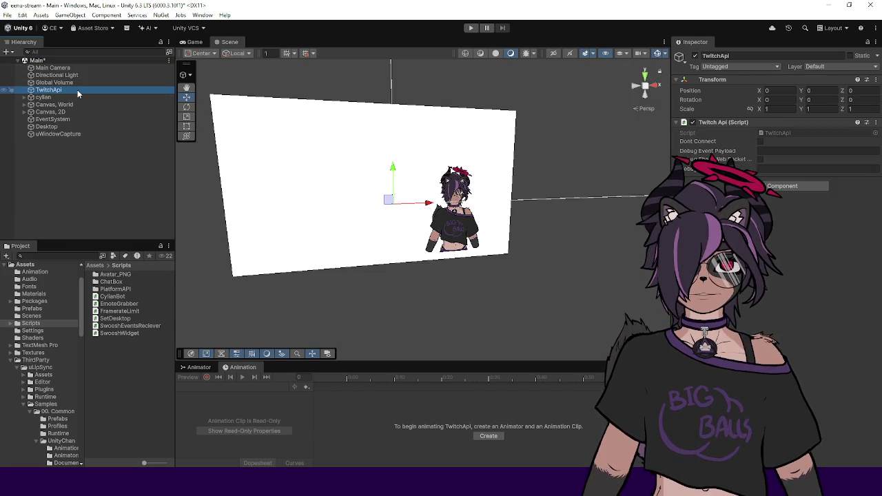
pyautogui.click(57, 52)
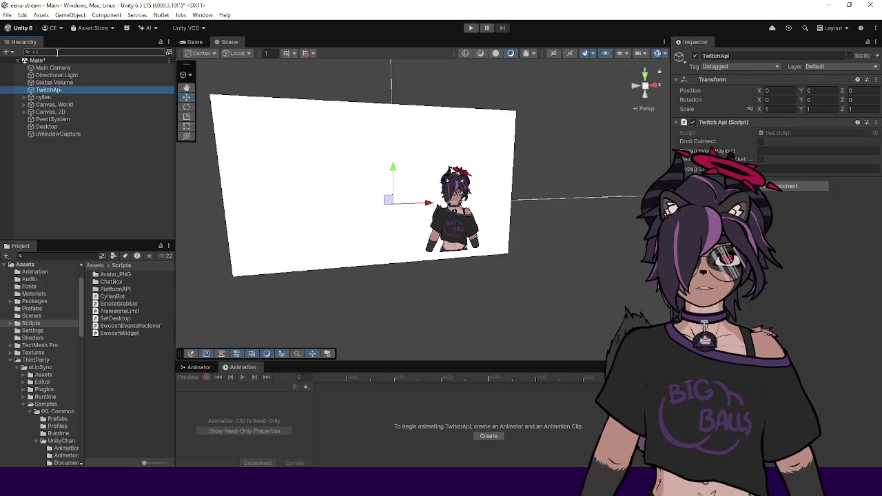
pyautogui.write('TwitchApi')
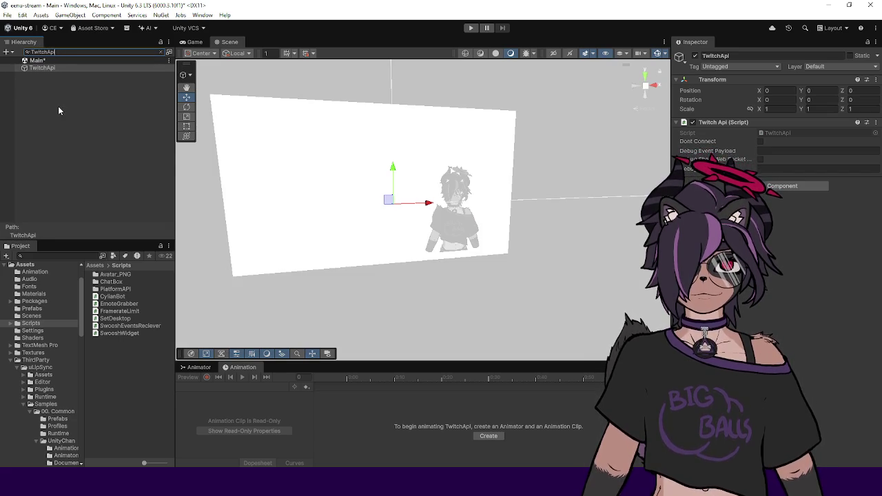
pyautogui.click(58, 106)
pyautogui.click(159, 51)
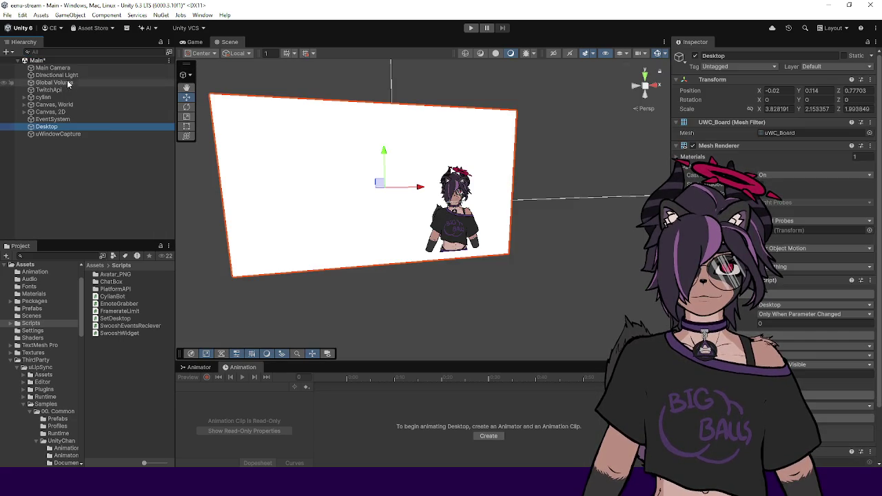
pyautogui.click(44, 90)
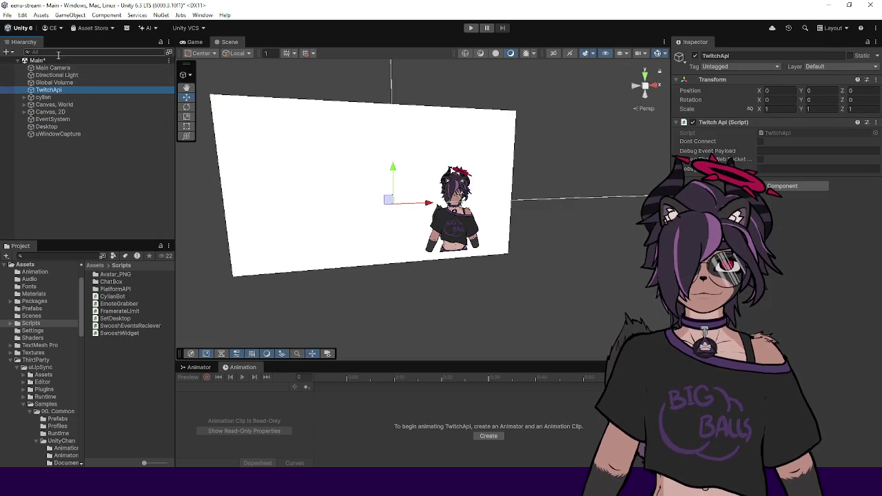
pyautogui.click(44, 126)
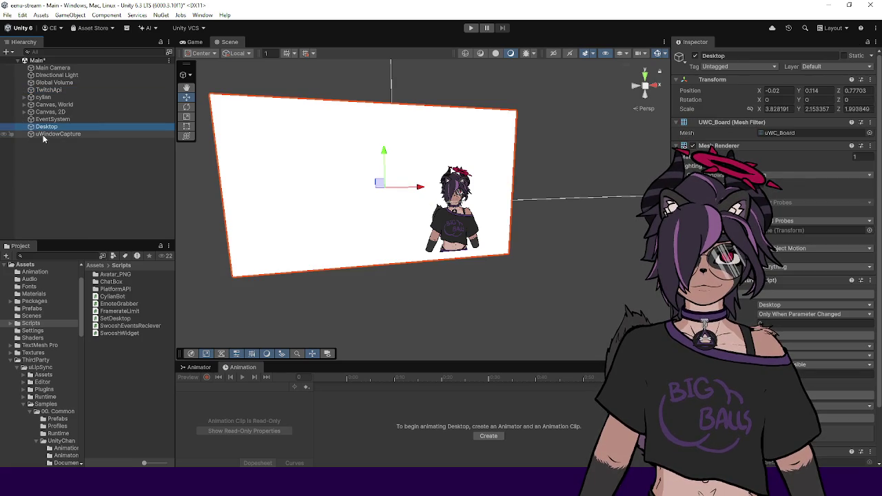
pyautogui.click(59, 53)
pyautogui.write('SetDesktop')
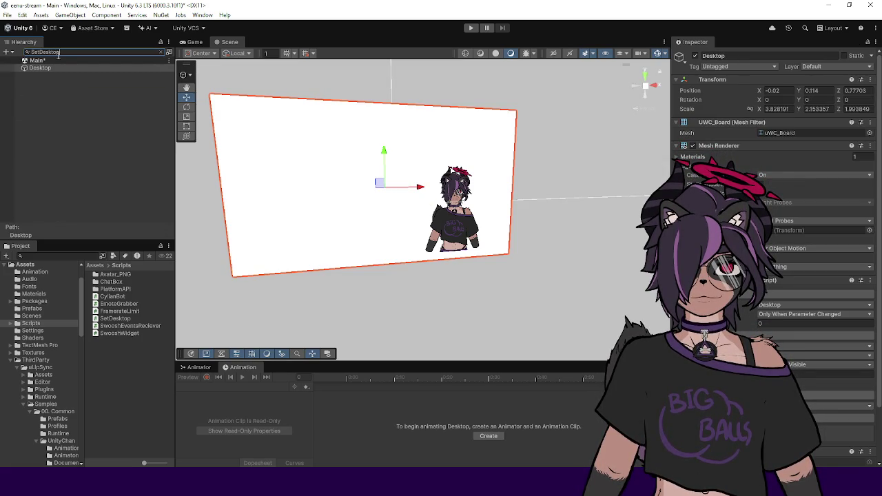
pyautogui.hotkey('ctrl', 'a')
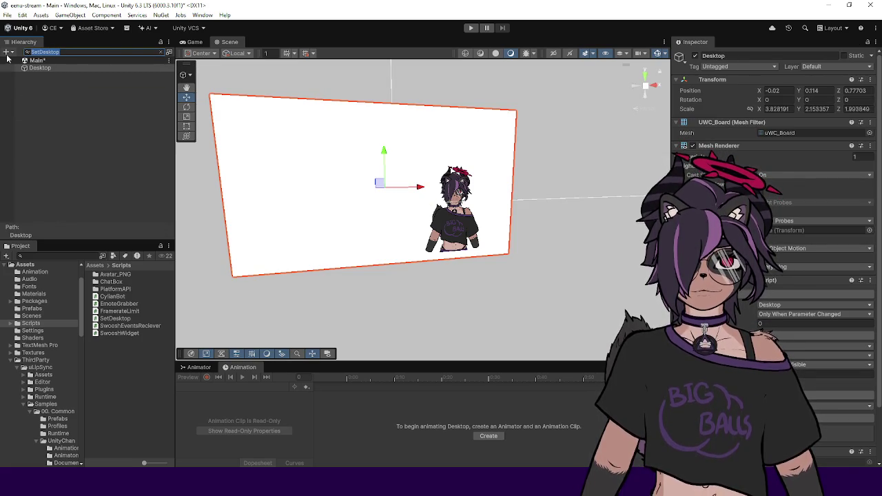
pyautogui.press('BackSpace')
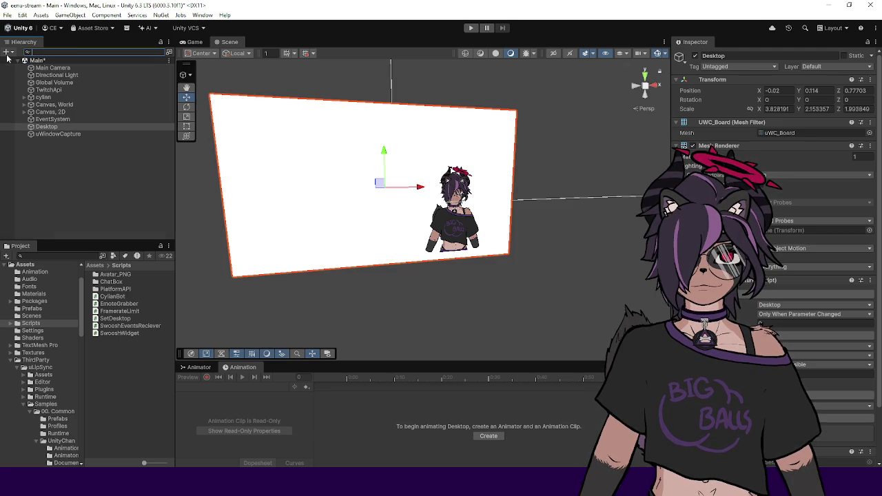
pyautogui.click(57, 114)
# Expand Canvas, 2D and select its Panel, New Follow child
pyautogui.click(25, 111)
pyautogui.click(53, 120)
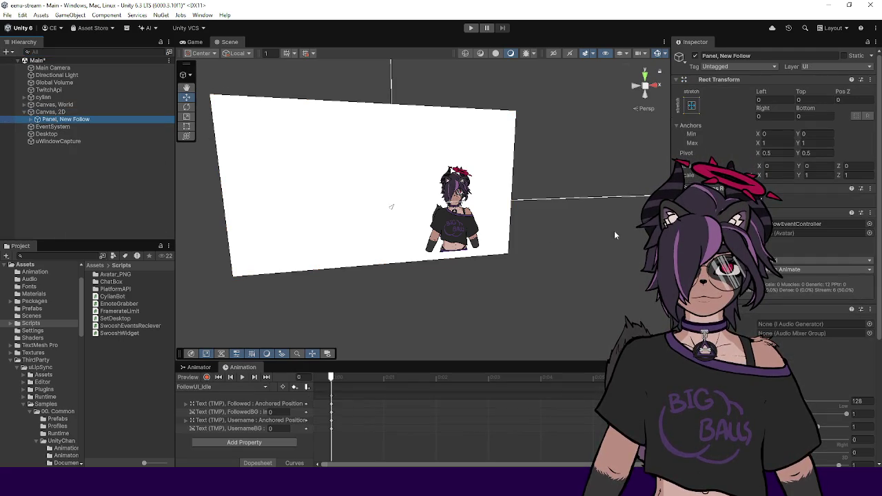
pyautogui.scroll(-5, 772, 207)
# Search the scene for SwooshEventsReciever and CylianBot, clear the search, and select TwitchApi
pyautogui.click(62, 52)
pyautogui.write('shEventsReciever')
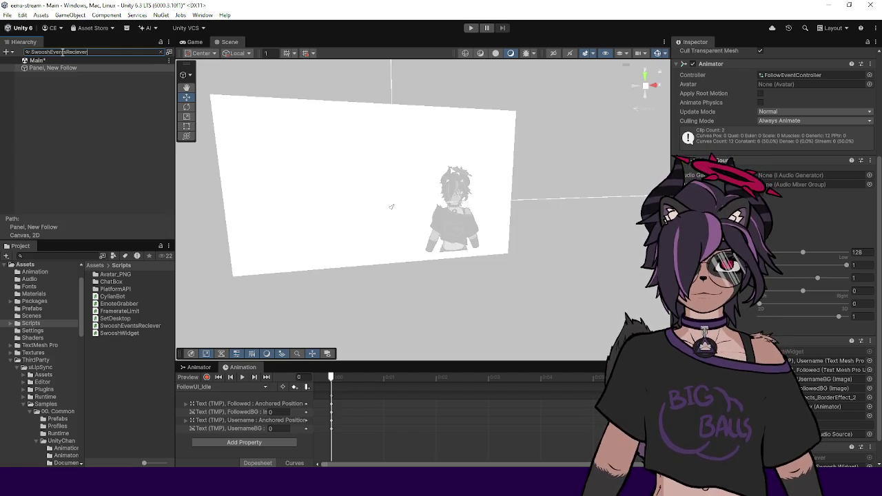
pyautogui.hotkey('ctrl', 'a')
pyautogui.press('BackSpace')
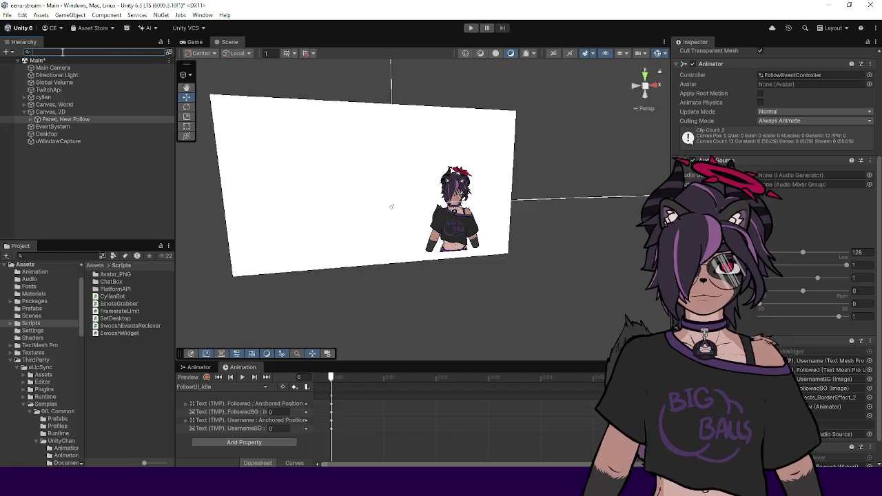
pyautogui.write('CyllanBot')
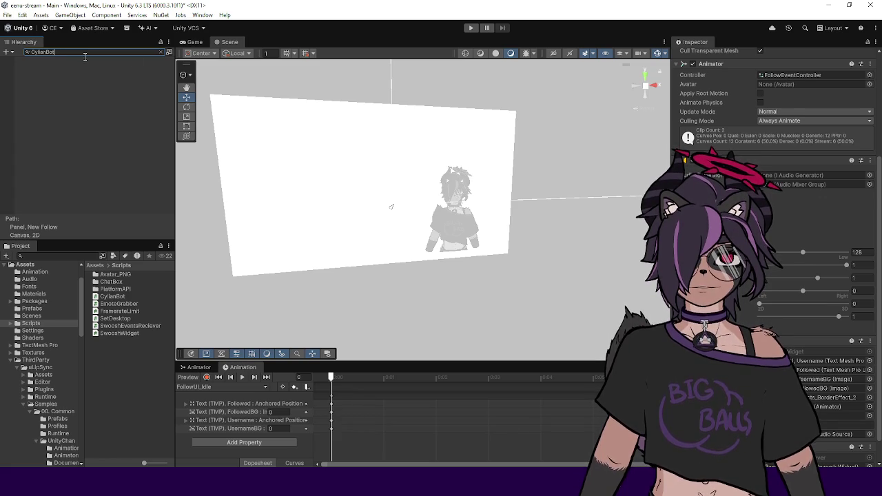
pyautogui.click(161, 52)
pyautogui.click(65, 89)
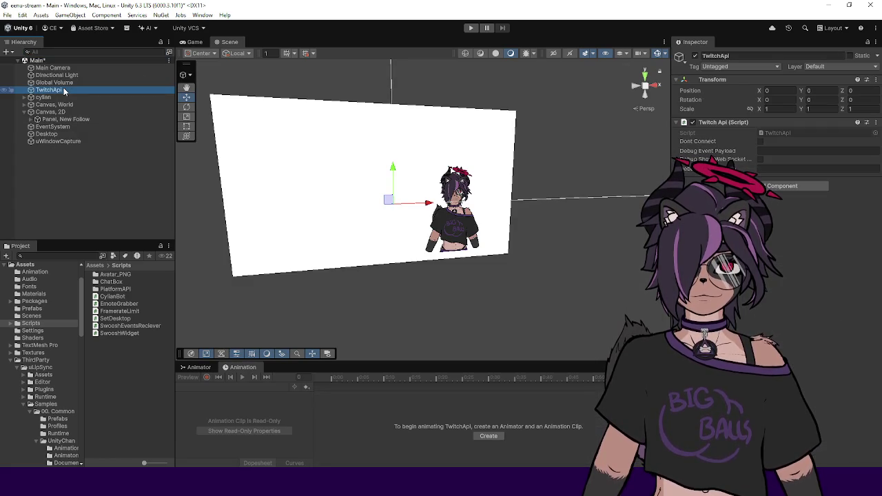
# Reselect TwitchApi, save the Main scene, and locate the CylianBot script in Visual Studio
pyautogui.rightClick(61, 167)
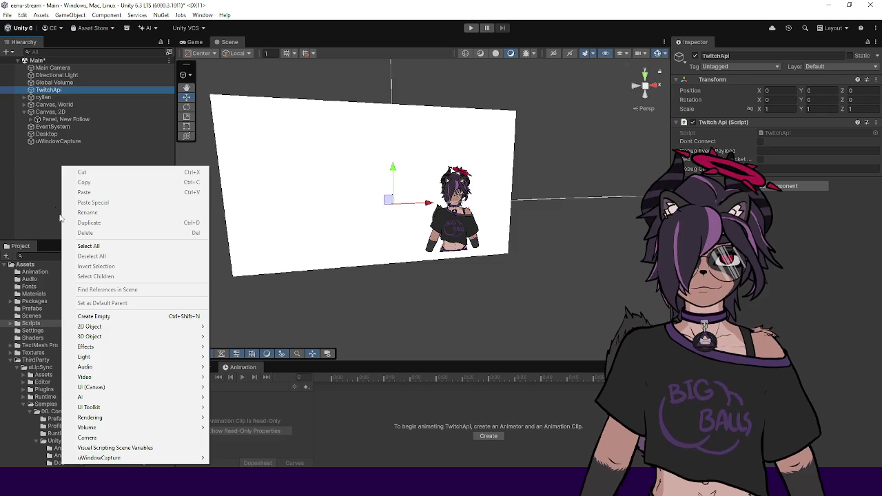
pyautogui.click(72, 84)
pyautogui.click(69, 90)
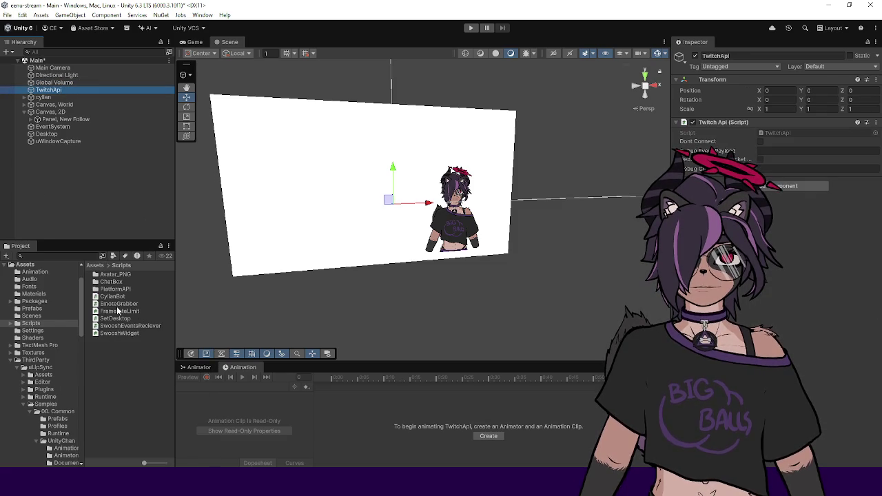
pyautogui.hotkey('ctrl', 's')
pyautogui.click(780, 192)
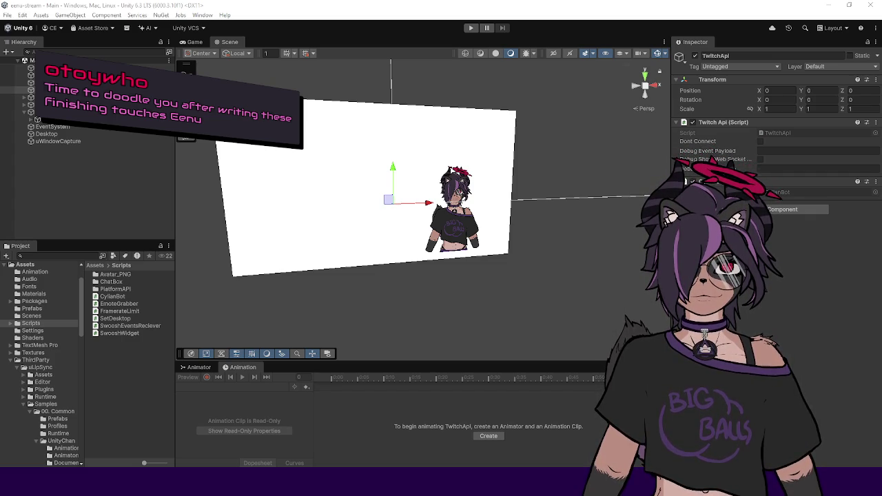
pyautogui.hotkey('alt', 'Tab')
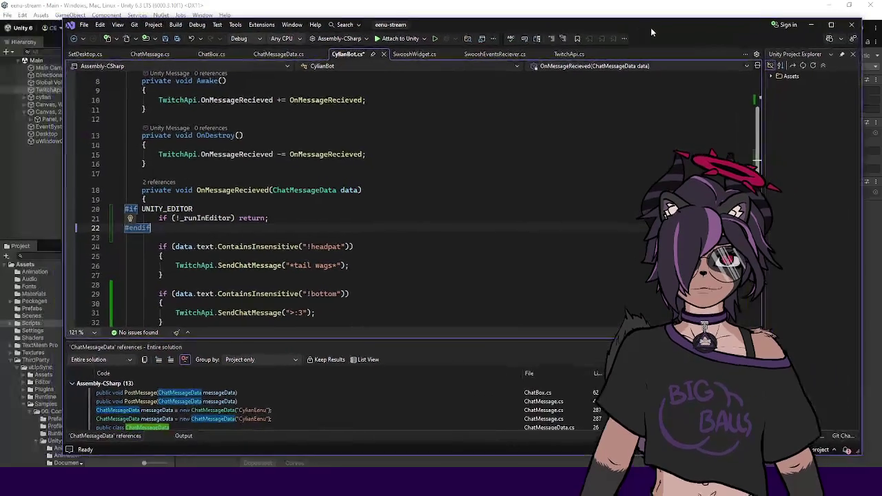
# Save CylianBot.cs in Visual Studio
pyautogui.click(382, 192)
pyautogui.hotkey('ctrl', 's')
pyautogui.scroll(2, 390, 179)
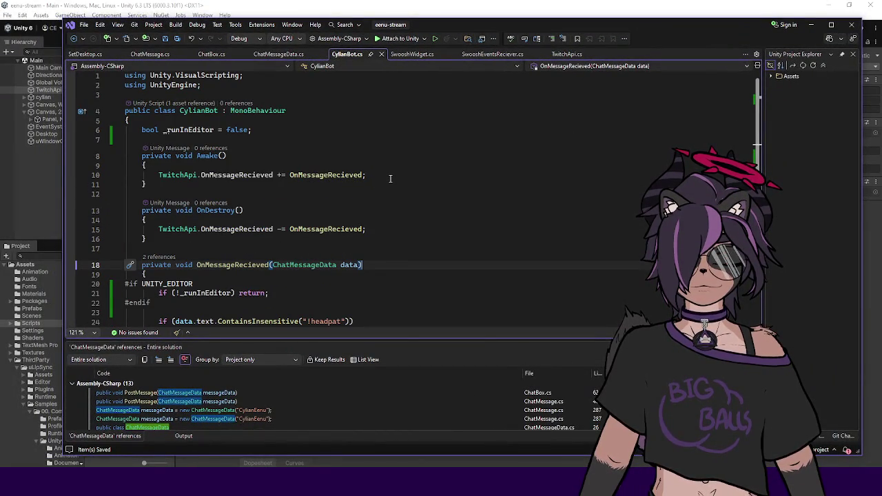
# Review the _runInEditor = false field and its #if UNITY_EDITOR return guard around line 21
pyautogui.click(299, 130)
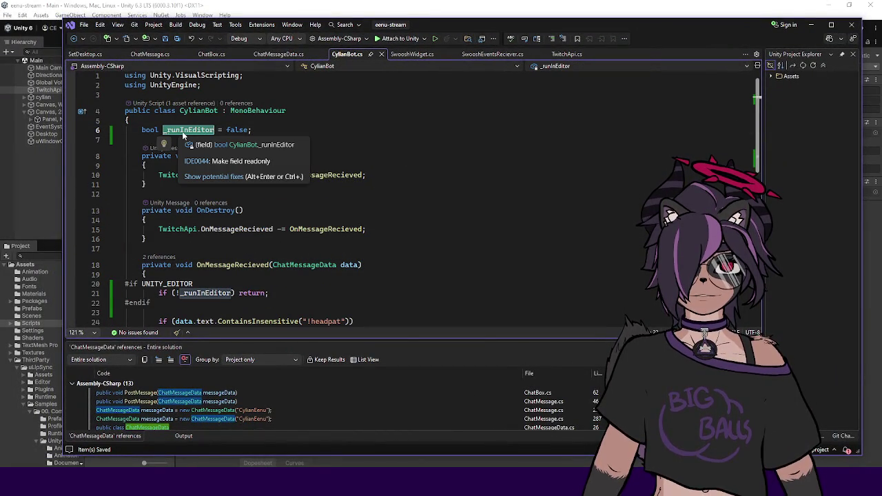
pyautogui.scroll(-3, 287, 143)
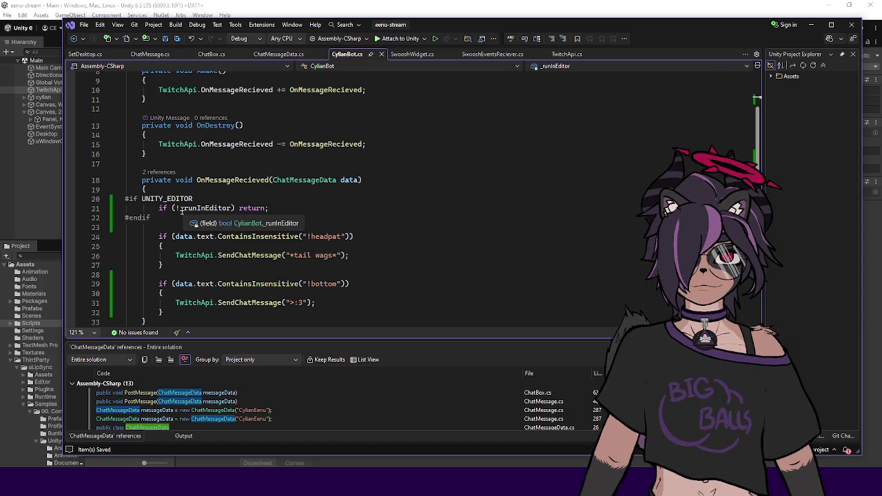
pyautogui.click(270, 208)
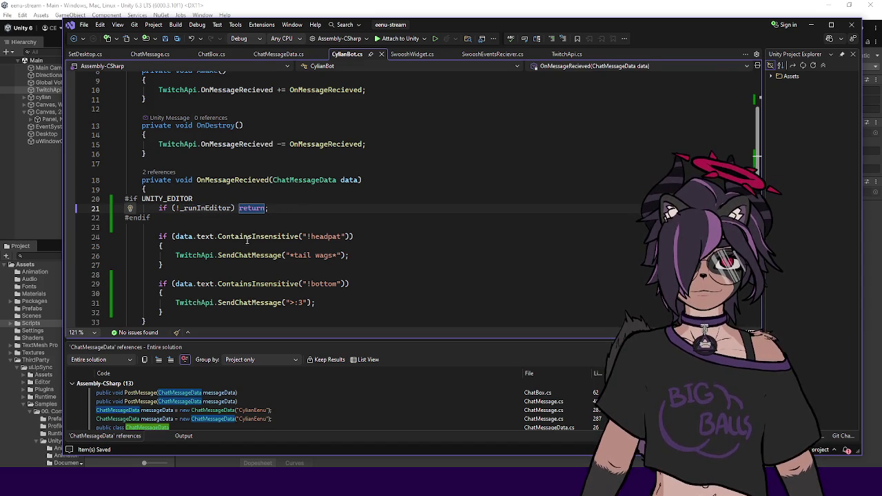
pyautogui.moveTo(127, 199); pyautogui.dragTo(126, 218)
pyautogui.click(126, 217)
pyautogui.click(173, 199)
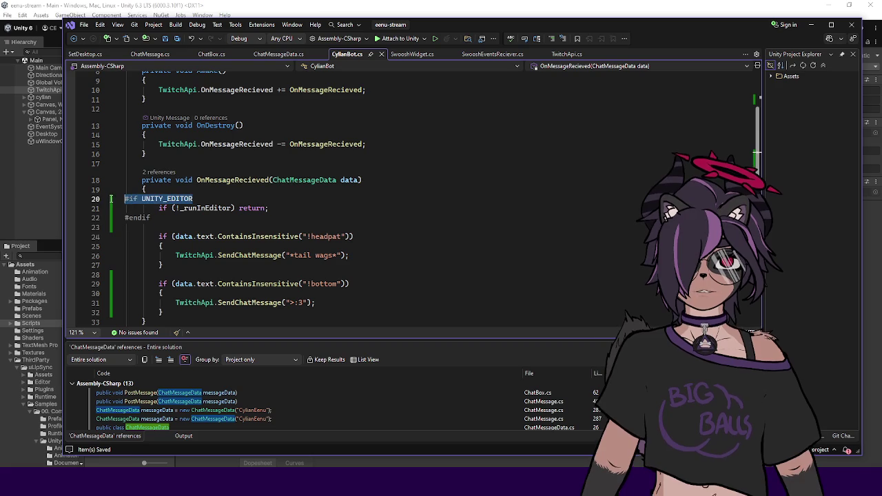
pyautogui.doubleClick(266, 208)
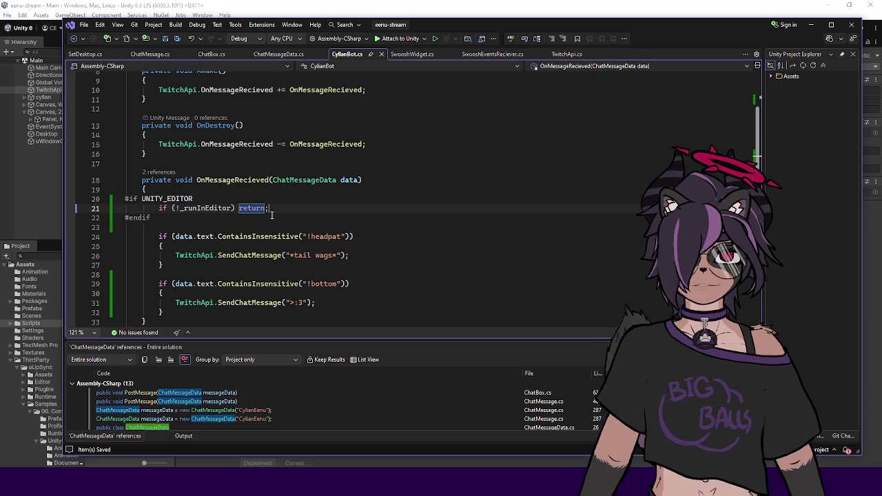
pyautogui.click(273, 216)
pyautogui.doubleClick(275, 209)
pyautogui.click(279, 217)
pyautogui.scroll(3, 281, 213)
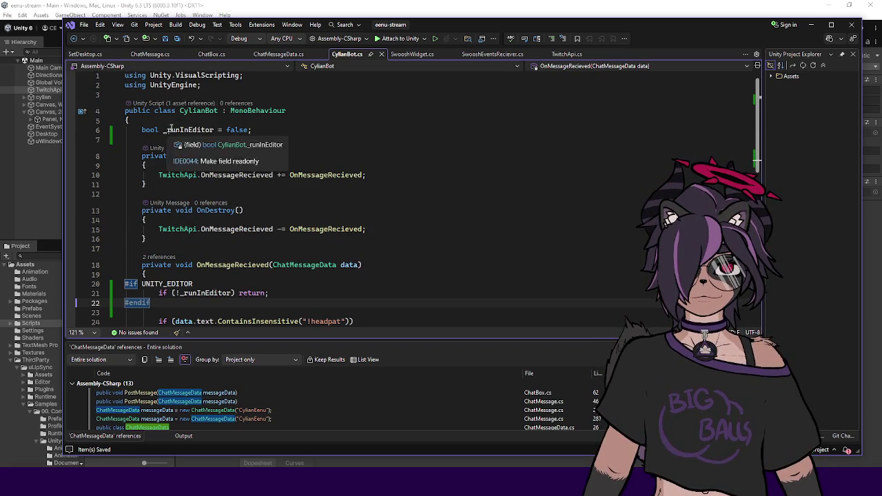
# Rename the line 6 field _runInEditor to _allowEditor and delete the old line 21 check
pyautogui.doubleClick(180, 131)
pyautogui.write('_allowEditor')
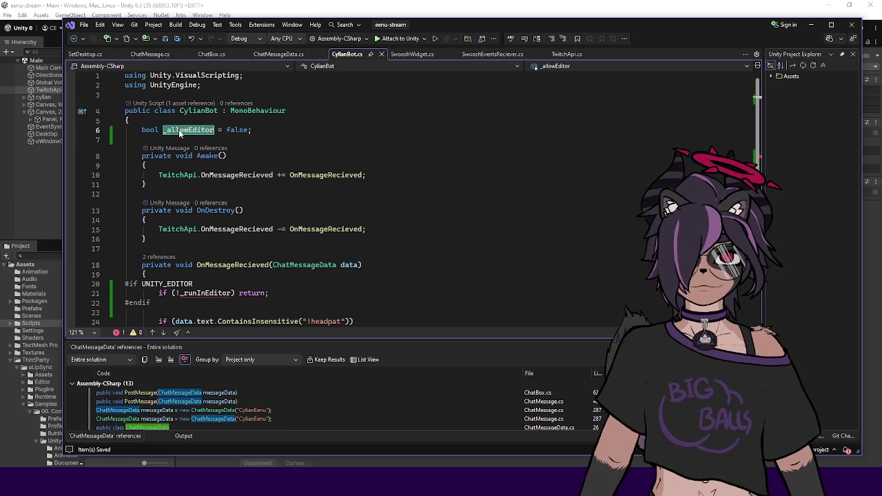
pyautogui.doubleClick(200, 293)
pyautogui.press('BackSpace')
pyautogui.press('BackSpace')
pyautogui.write('_allowEditor')
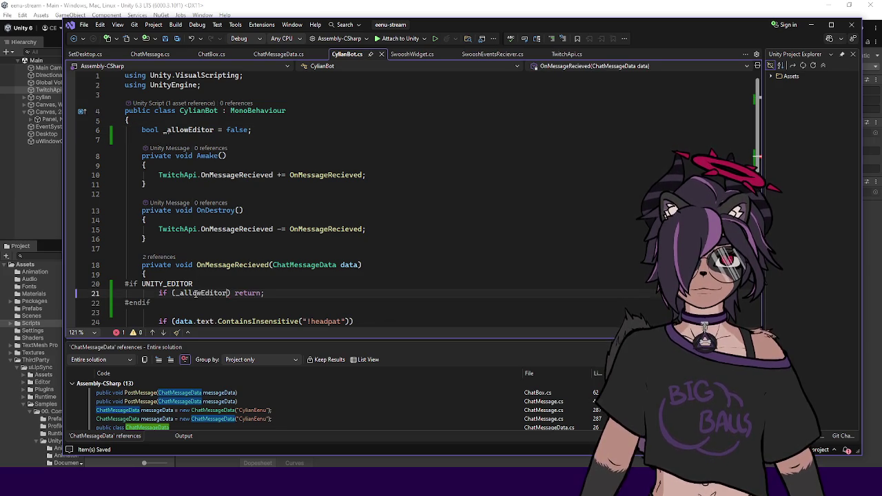
pyautogui.scroll(-2, 259, 293)
pyautogui.scroll(2, 260, 288)
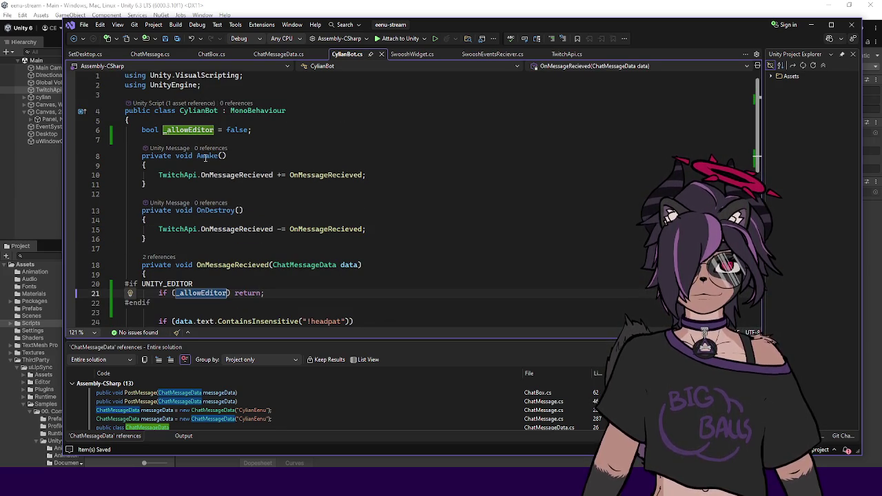
pyautogui.doubleClick(174, 130)
pyautogui.write('_')
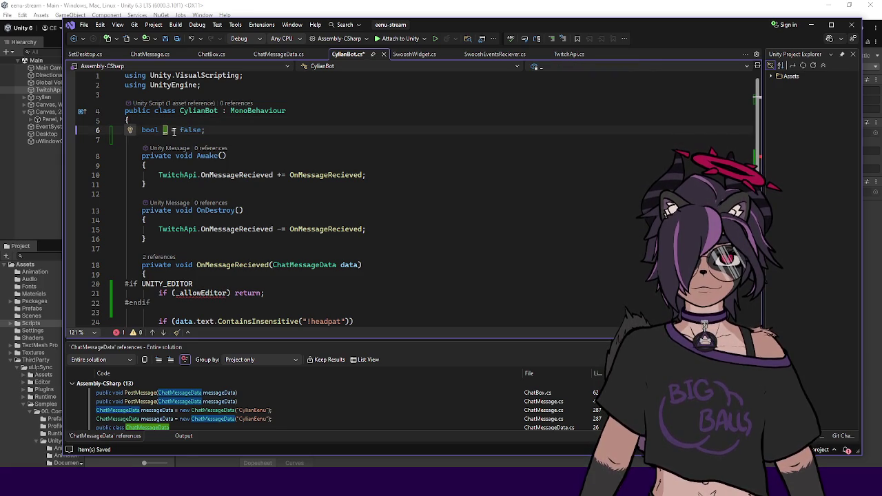
pyautogui.hotkey('ctrl', 'z')
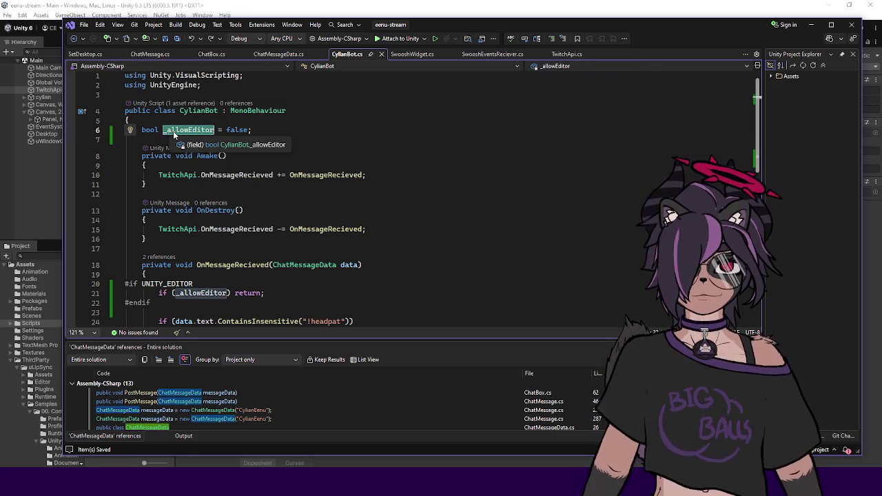
# Make the line 21 condition check !_allowEditor, then return to Unity to recompile
pyautogui.click(178, 293)
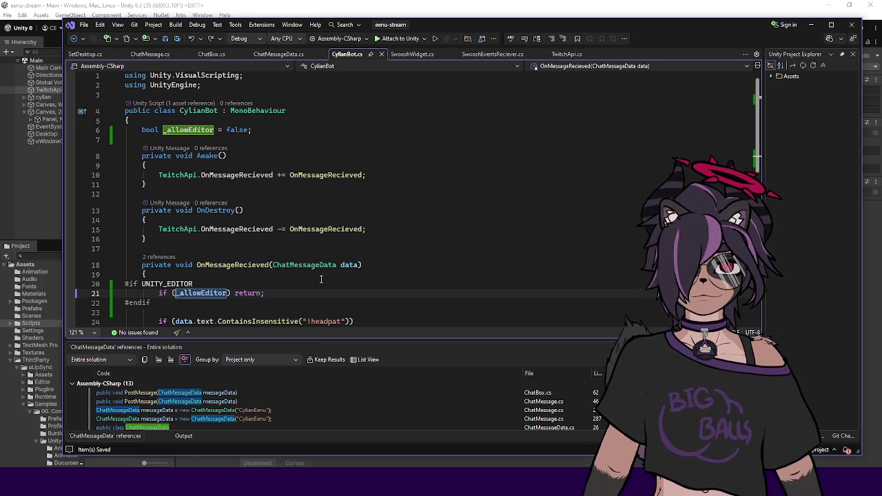
pyautogui.scroll(-2, 320, 279)
pyautogui.write('!')
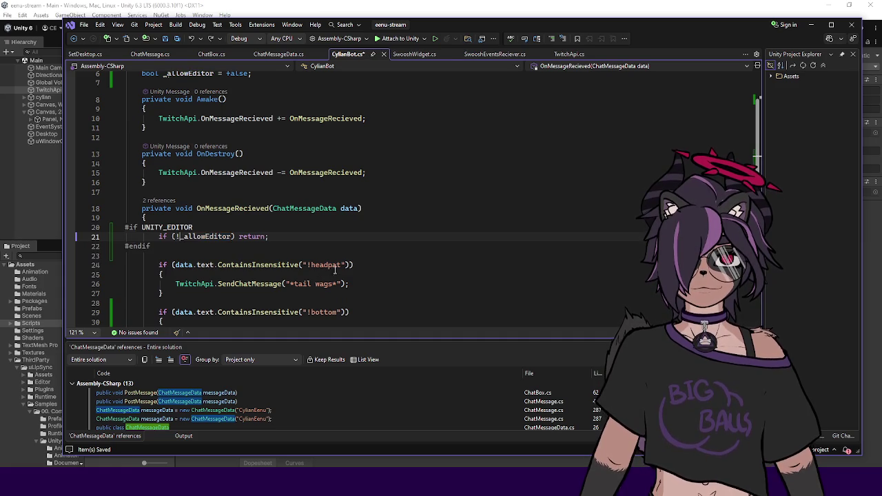
pyautogui.click(195, 243)
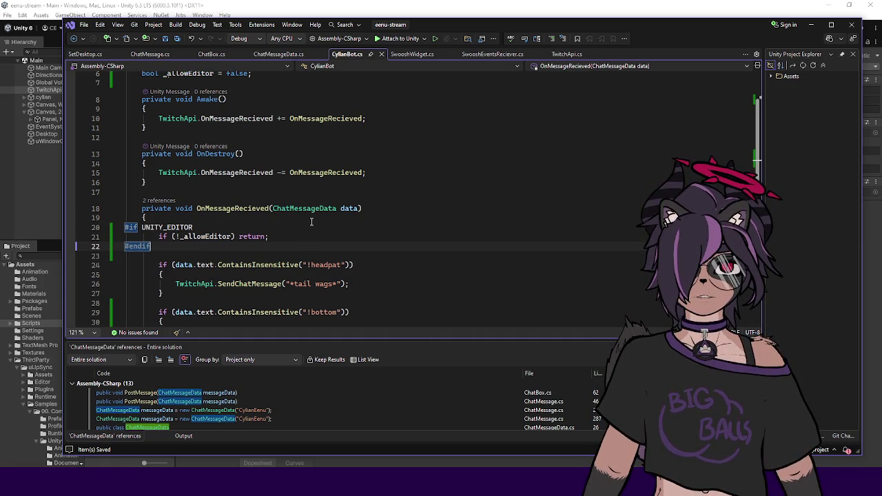
pyautogui.scroll(2, 316, 221)
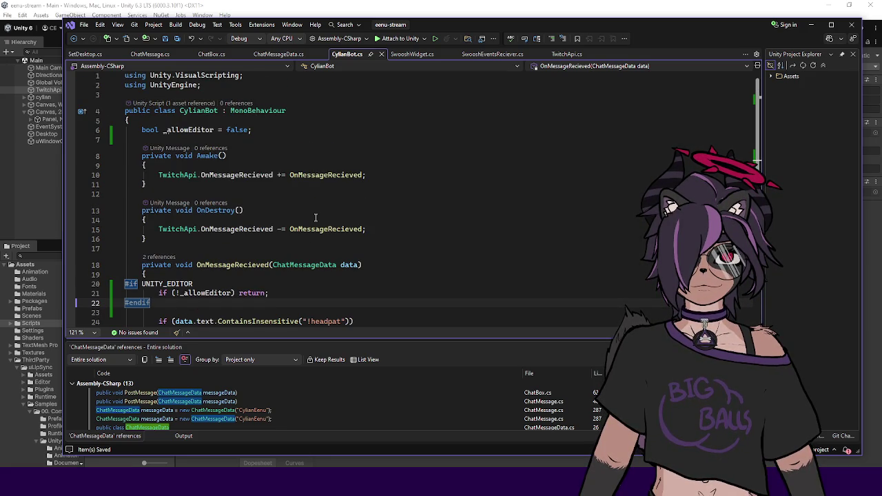
pyautogui.scroll(-3, 228, 228)
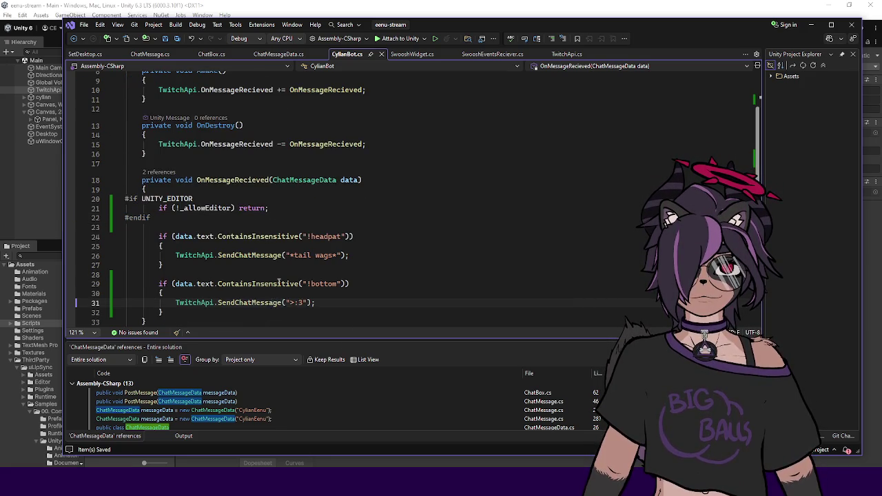
pyautogui.scroll(3, 277, 272)
pyautogui.click(47, 164)
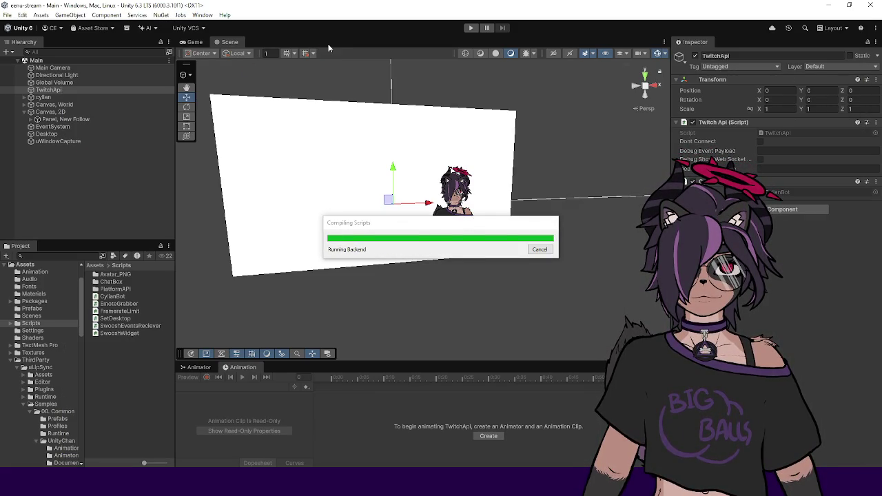
pyautogui.click(471, 28)
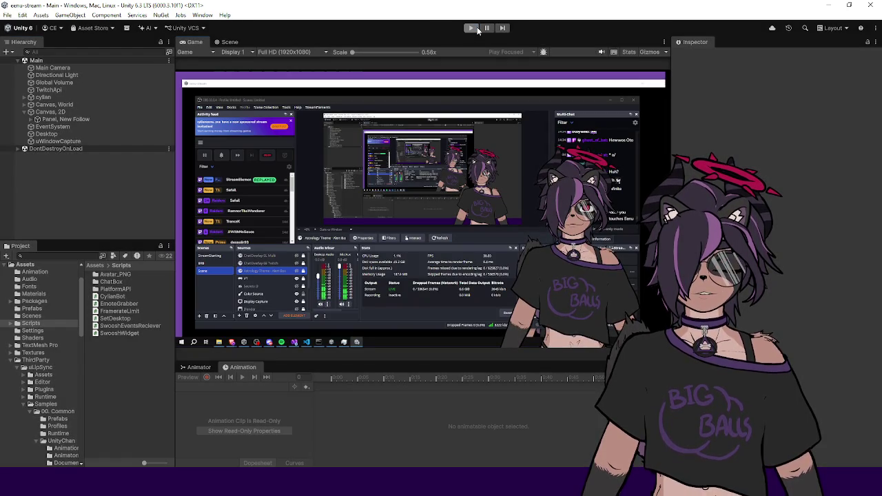
pyautogui.click(477, 28)
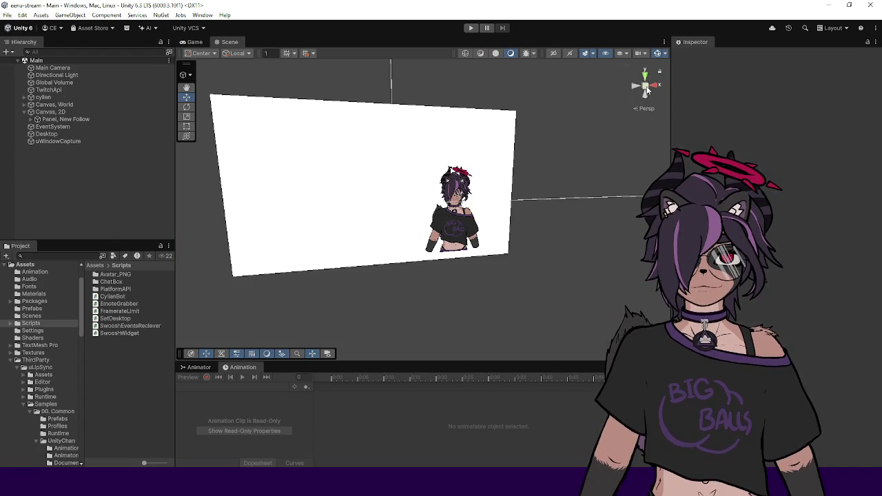
# Deactivate the uWindowCapture and Desktop objects, then run the scene in play mode
pyautogui.click(84, 140)
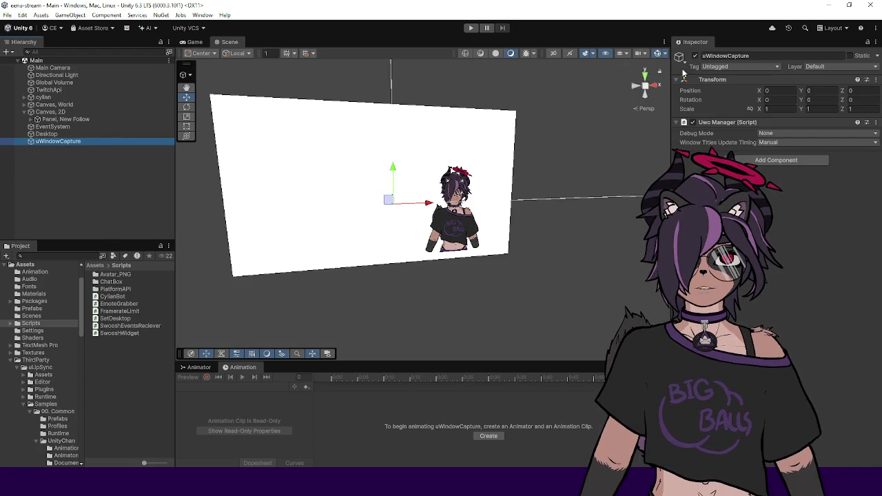
pyautogui.click(695, 57)
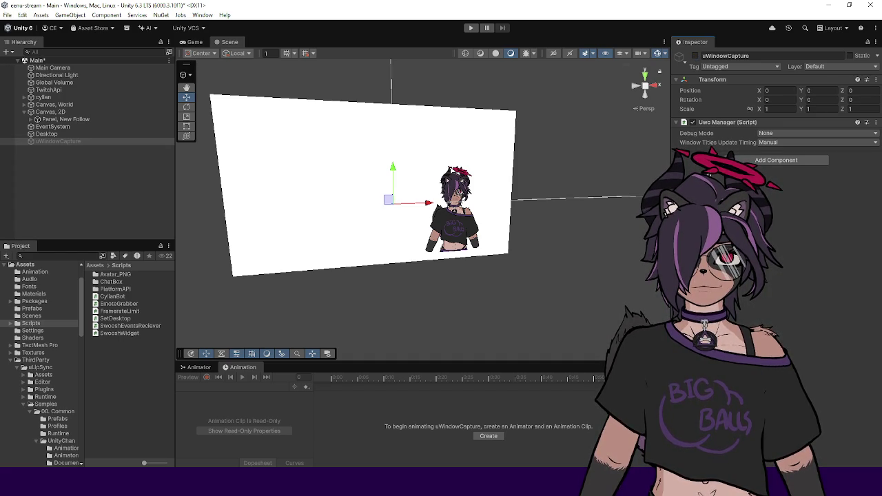
pyautogui.click(114, 134)
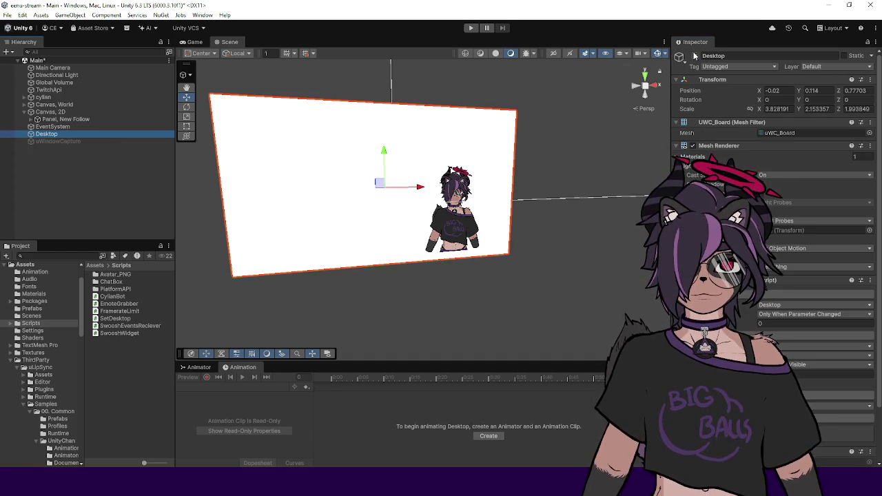
pyautogui.click(694, 58)
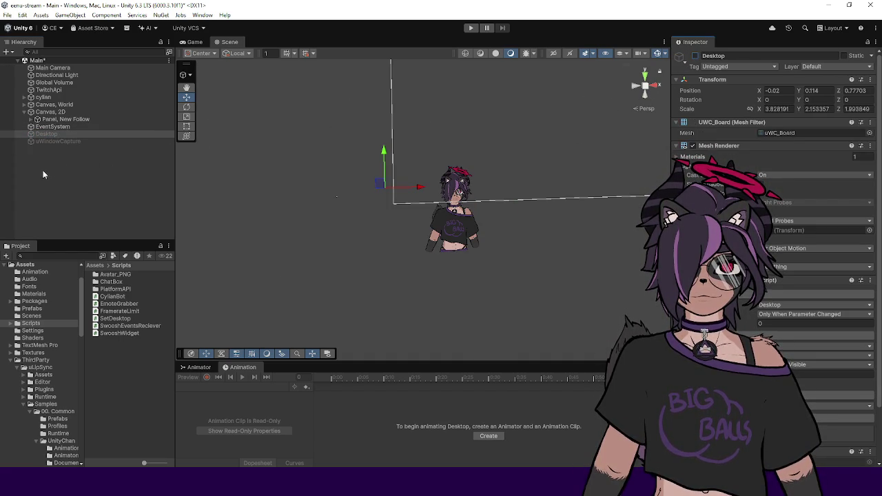
pyautogui.click(471, 28)
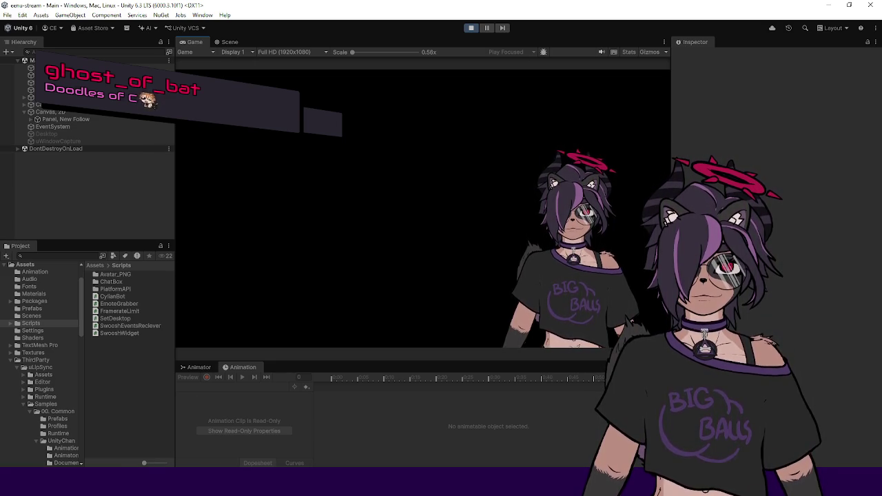
pyautogui.hotkey('alt', 'Tab')
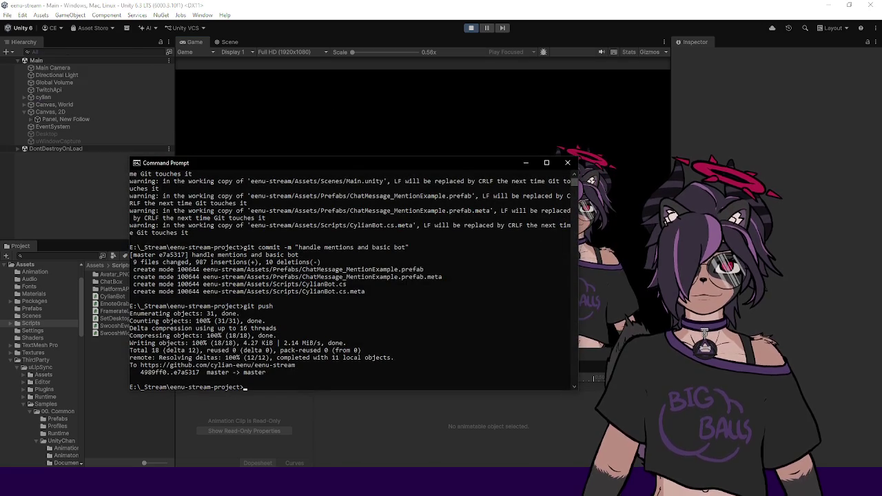
pyautogui.hotkey('alt', 'Tab')
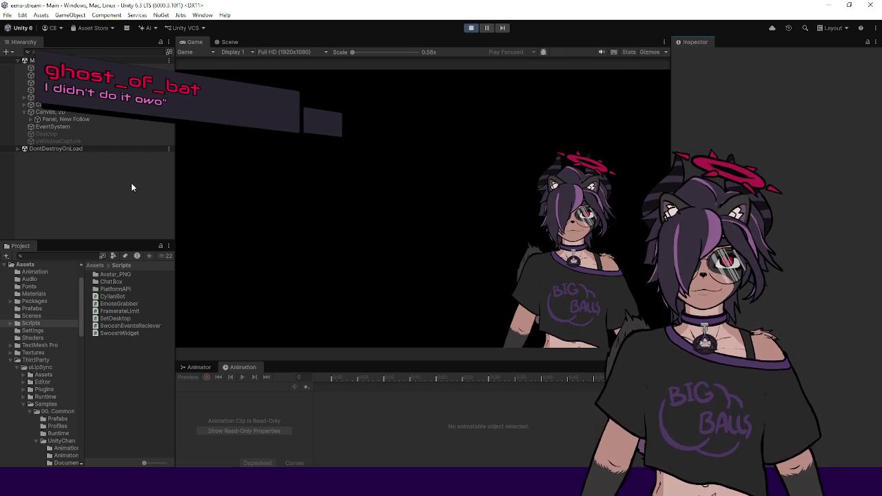
# Expand and collapse DontDestroyOnLoad in the Hierarchy, then bring up the Window menu
pyautogui.click(17, 149)
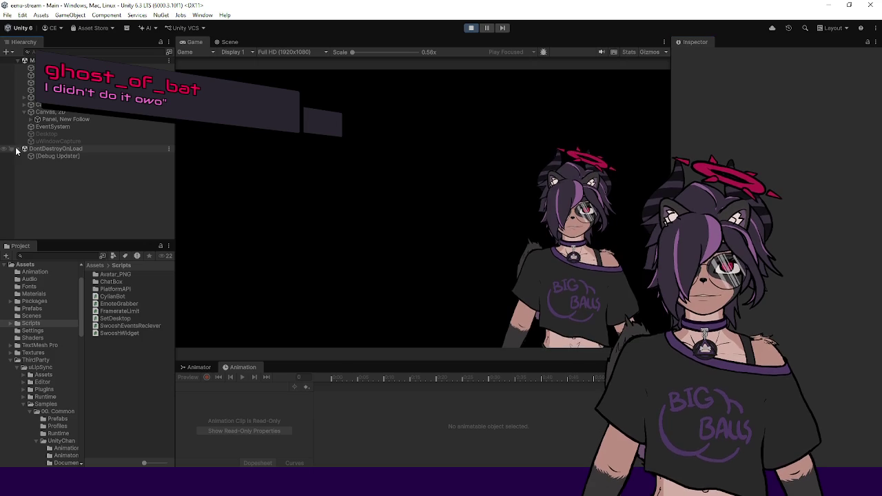
pyautogui.click(18, 148)
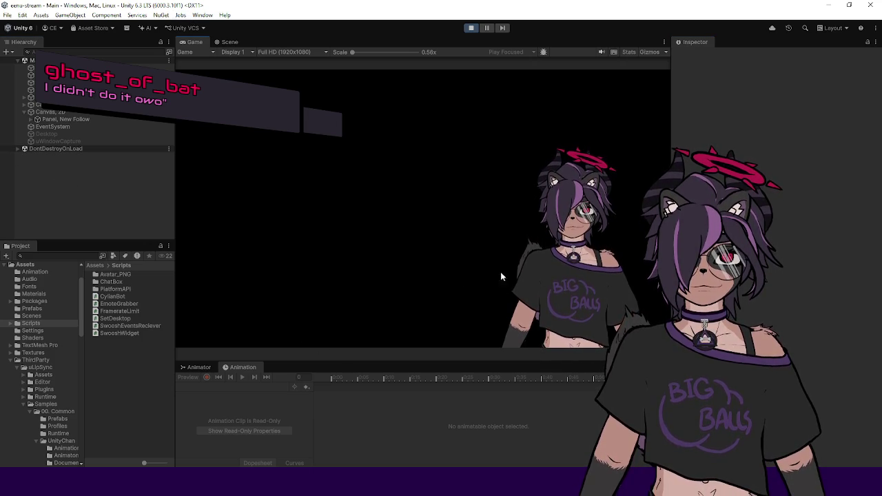
pyautogui.click(203, 15)
pyautogui.click(202, 15)
pyautogui.click(203, 14)
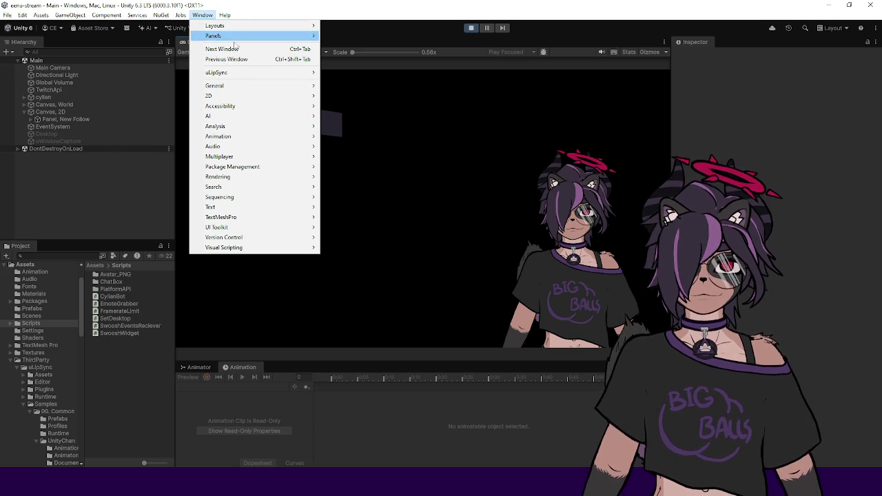
# Dismiss the Window menu, leaving the game view running in play mode
pyautogui.click(786, 153)
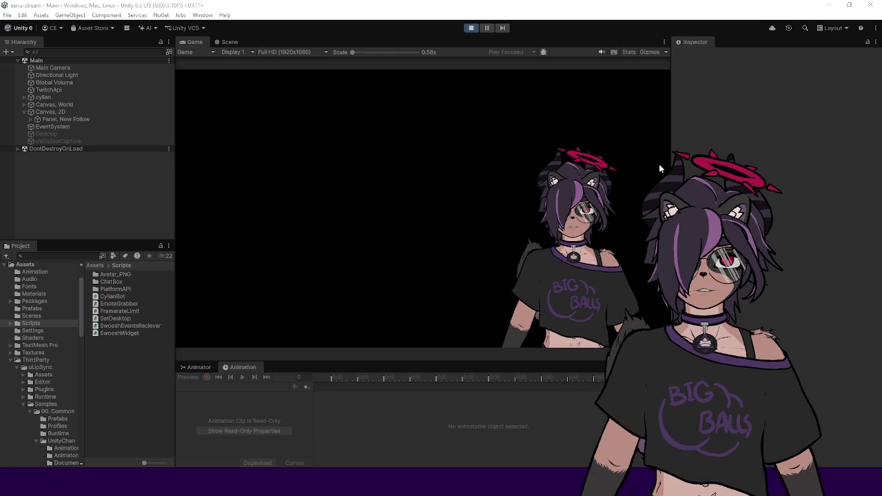
# Exit play mode, enlarge the Animation panel, and resize the Hierarchy/Project column and folder tree
pyautogui.click(472, 28)
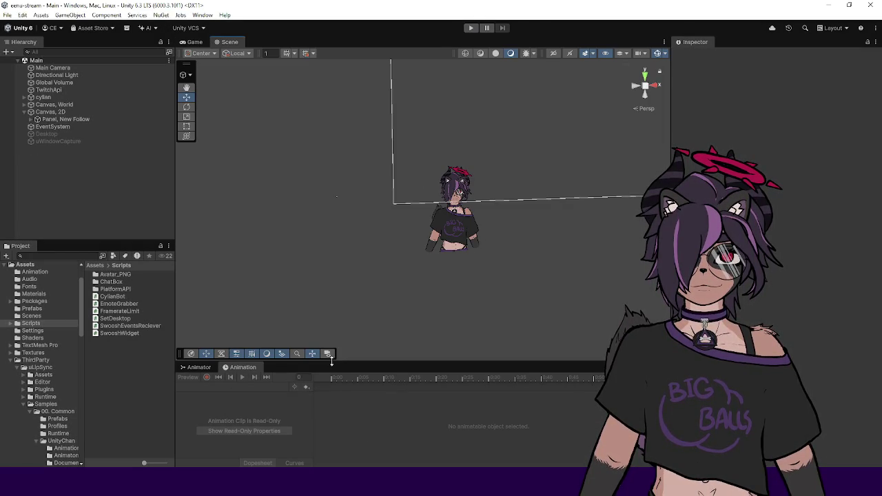
pyautogui.moveTo(329, 362); pyautogui.dragTo(327, 310)
pyautogui.moveTo(177, 185); pyautogui.dragTo(151, 191)
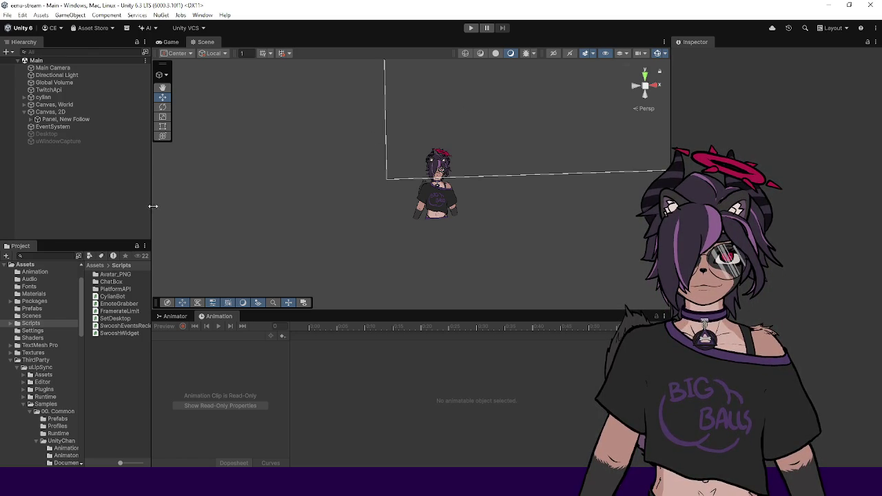
pyautogui.moveTo(152, 205); pyautogui.dragTo(170, 206)
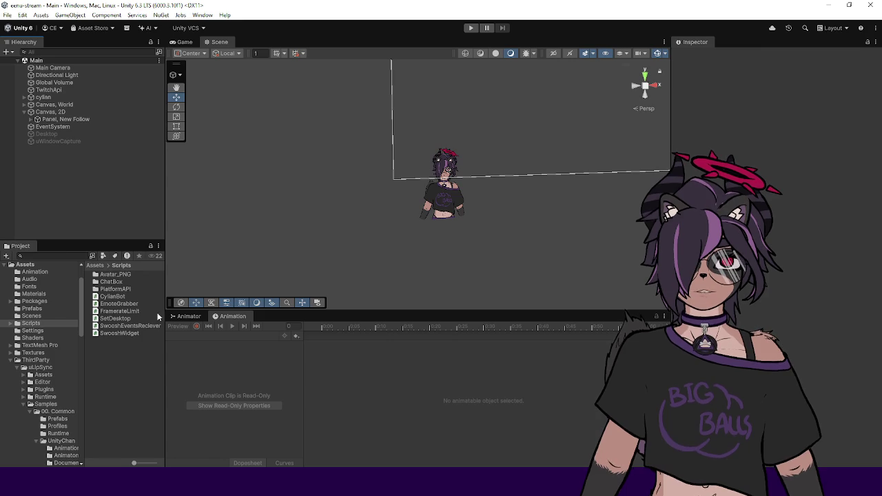
pyautogui.moveTo(168, 311); pyautogui.dragTo(181, 310)
pyautogui.moveTo(83, 317); pyautogui.dragTo(67, 317)
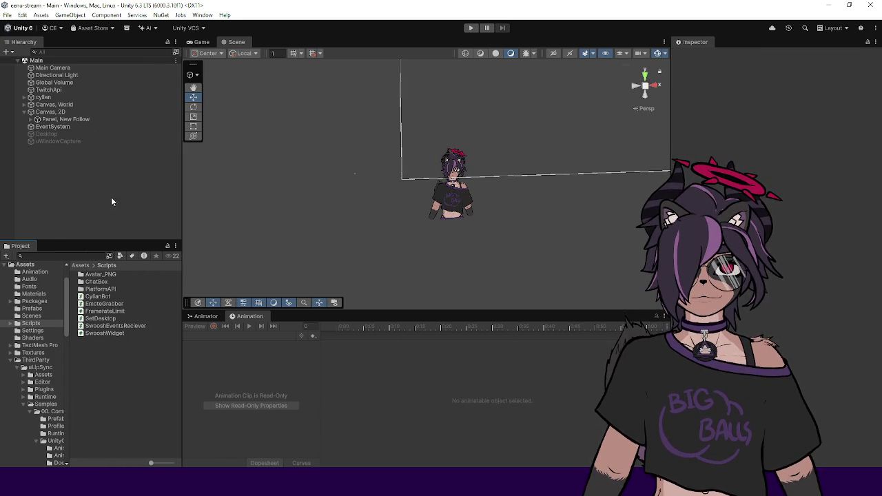
pyautogui.rightClick(97, 378)
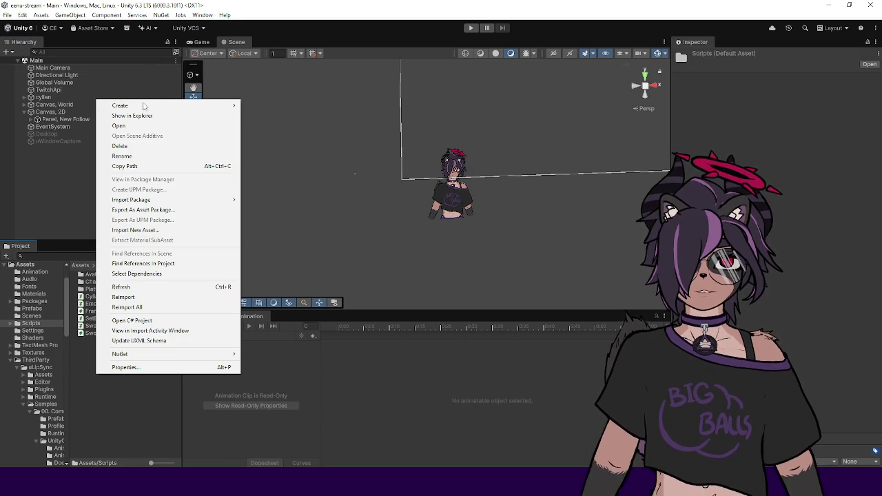
# Create a MonoBehaviour Script in Assets/Scripts and type the name CameraShake
pyautogui.moveTo(145, 105)
pyautogui.moveTo(295, 195)
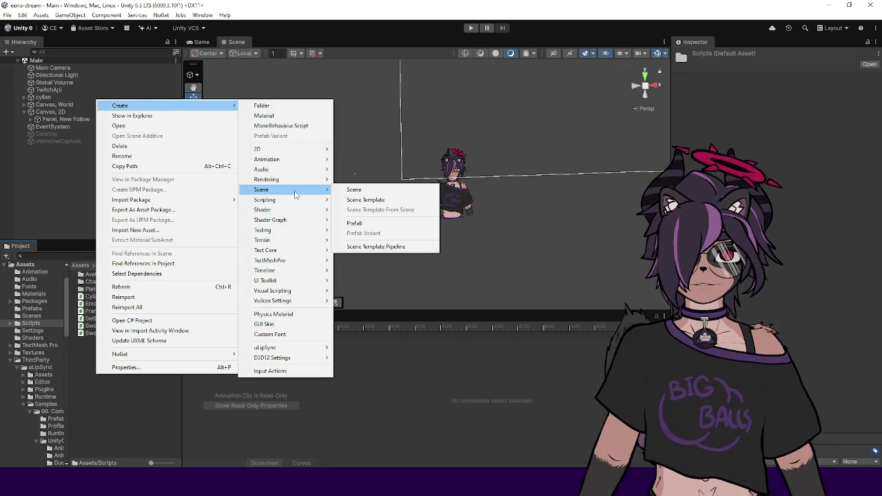
pyautogui.moveTo(285, 211)
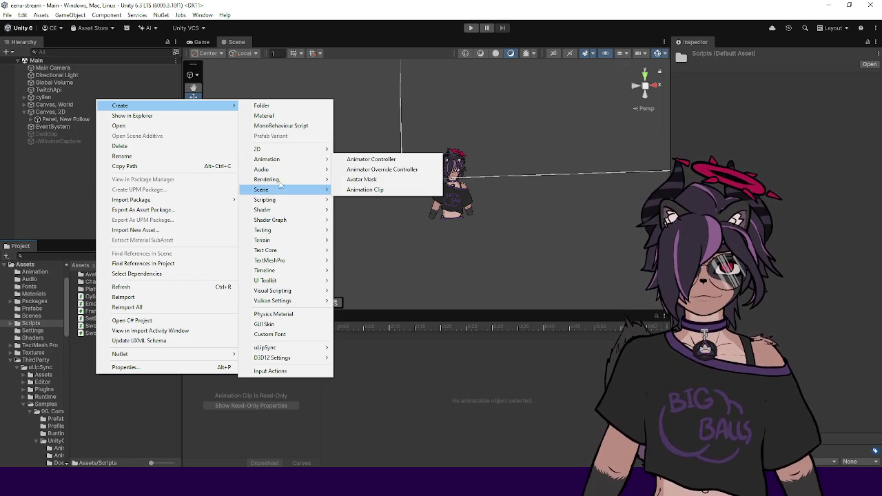
pyautogui.click(282, 125)
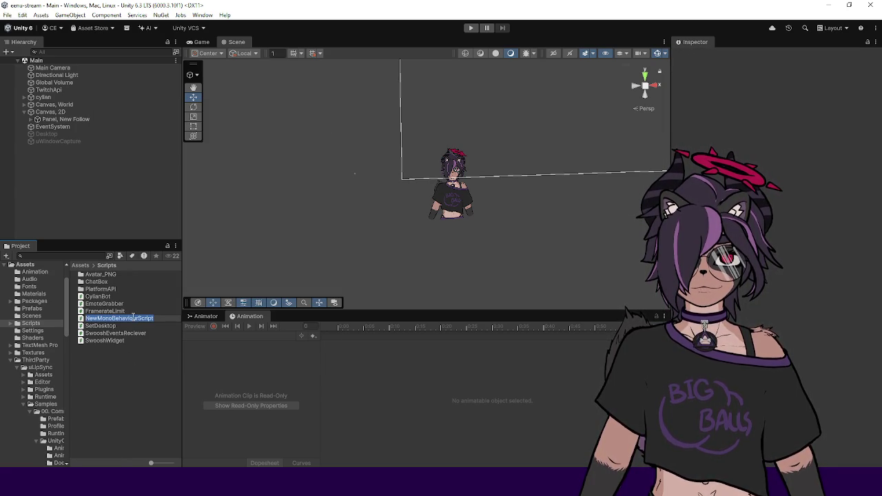
pyautogui.write('CameraShake')
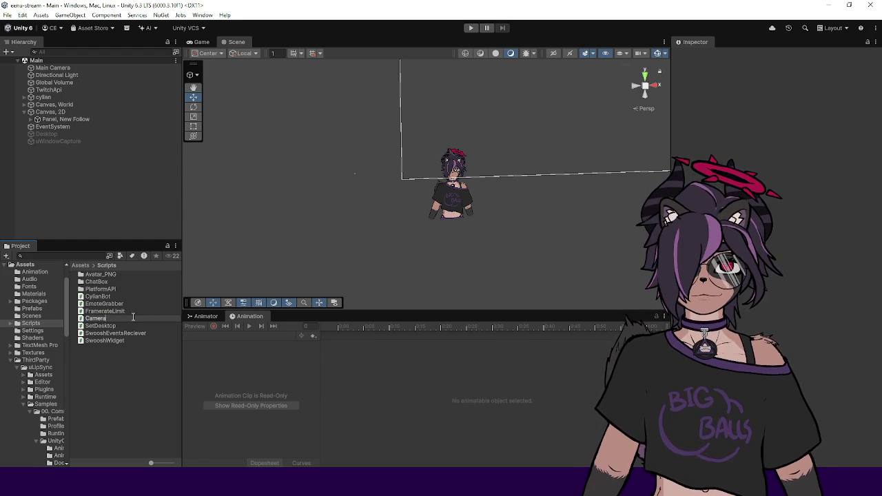
# Confirm the CameraShake name and select the script to view it in the Inspector
pyautogui.press('Return')
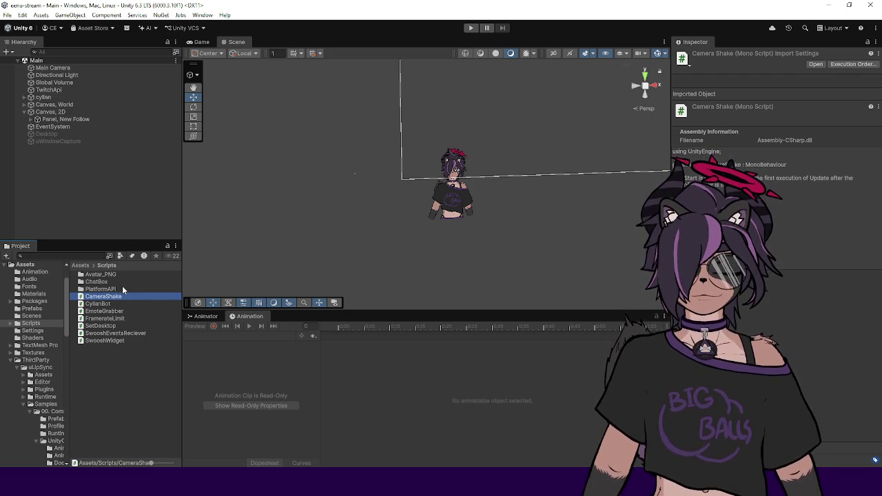
pyautogui.click(119, 297)
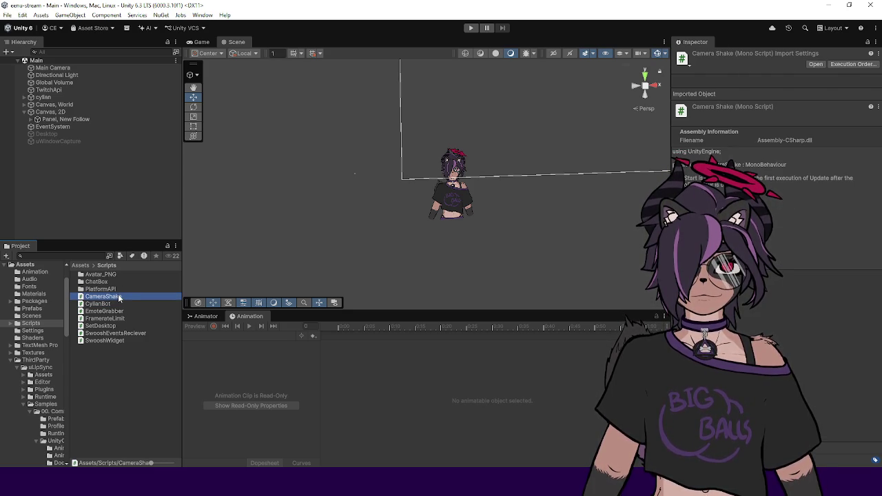
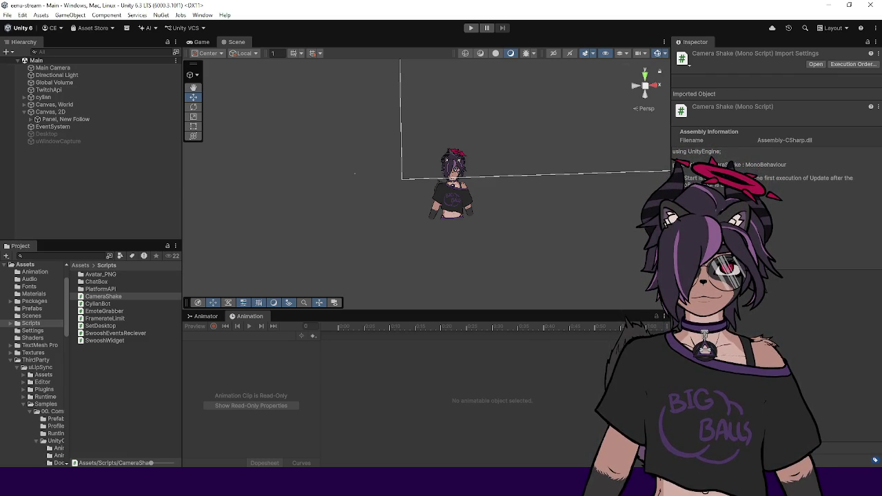
# With the Main Camera selected, open the CameraShake script in Visual Studio
pyautogui.click(66, 222)
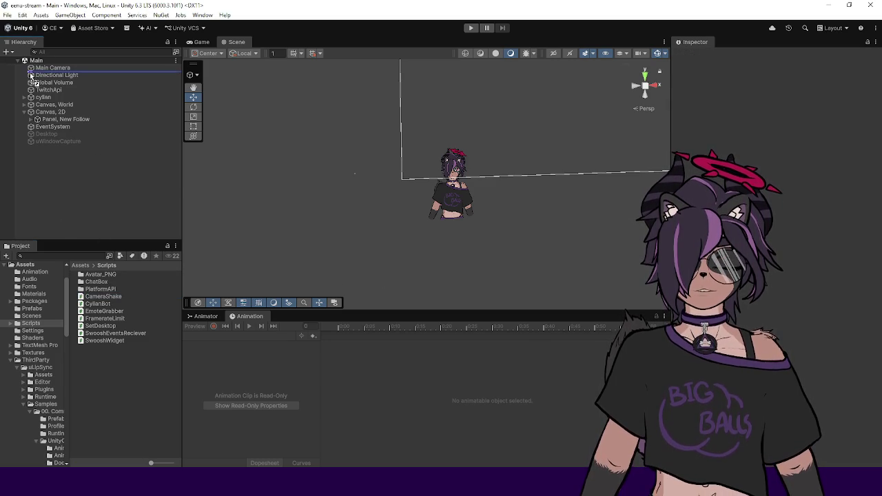
pyautogui.click(50, 69)
pyautogui.click(104, 274)
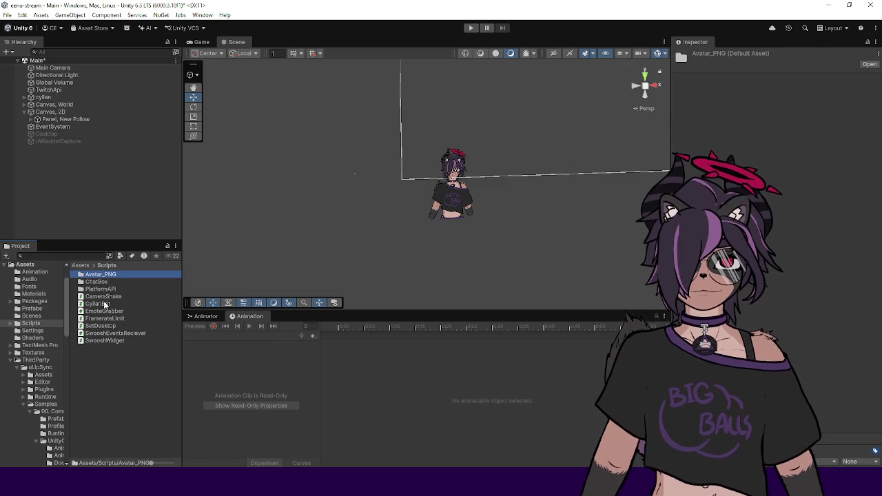
pyautogui.doubleClick(104, 297)
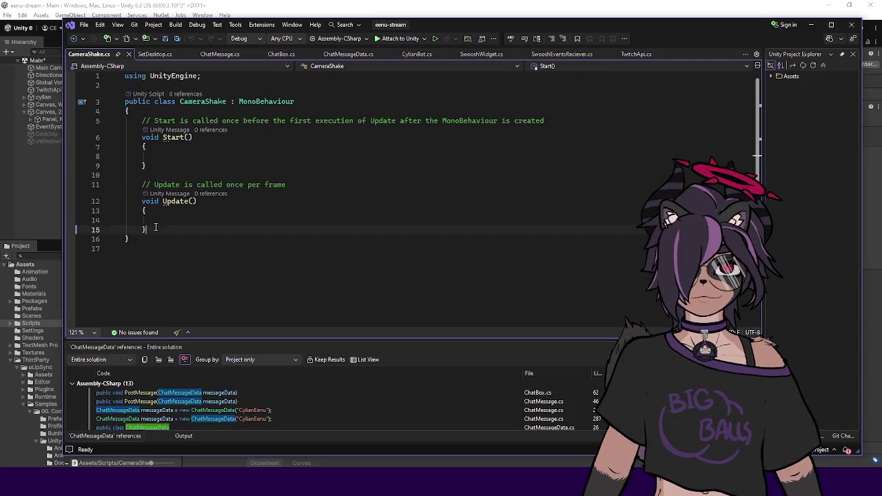
# Replace the Start/Update template with an empty public void DoShake() method and save
pyautogui.moveTo(156, 229); pyautogui.dragTo(142, 121)
pyautogui.press('Delete')
pyautogui.press('Return')
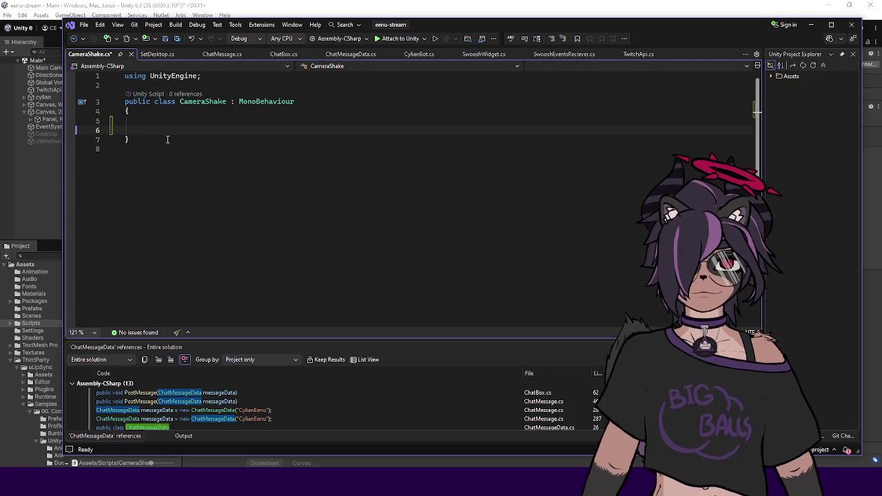
pyautogui.write('public void DoShake()')
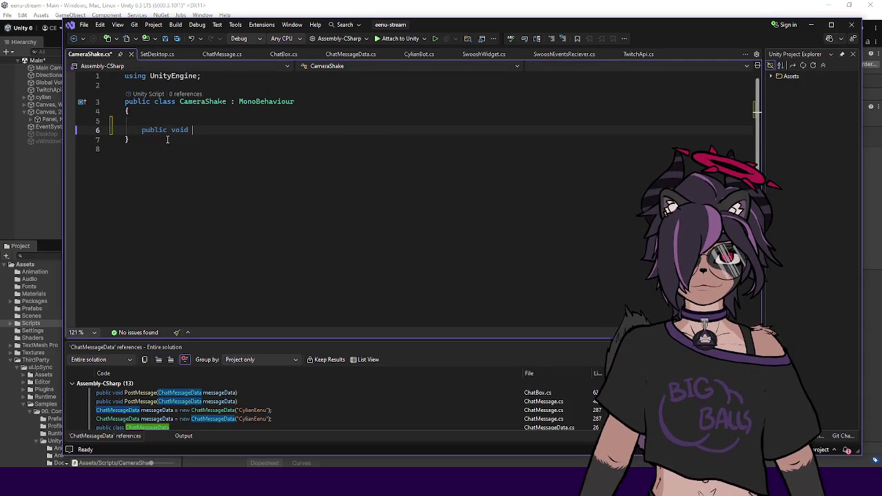
pyautogui.press('Return')
pyautogui.write('{')
pyautogui.press('Return')
pyautogui.hotkey('ctrl', 's')
# Add an empty private void Update() method below DoShake
pyautogui.click(192, 110)
pyautogui.click(177, 124)
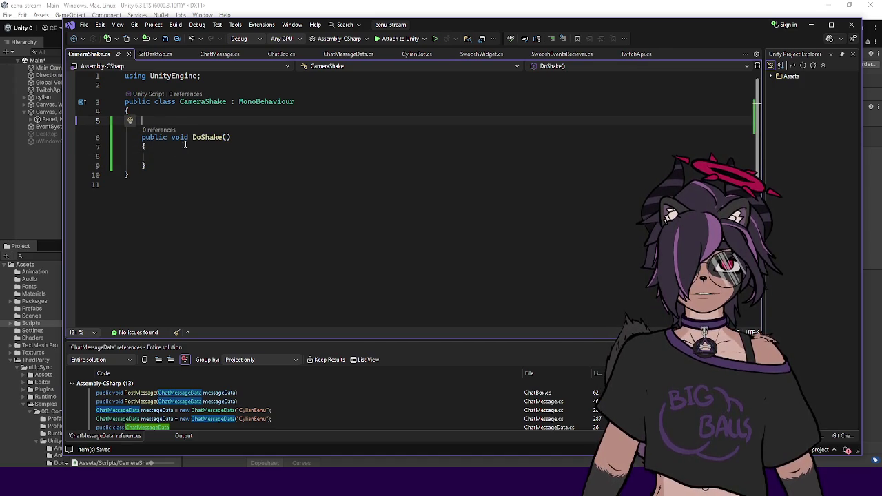
pyautogui.press('Down')
pyautogui.press('Down')
pyautogui.press('Down')
pyautogui.press('End')
pyautogui.press('Return')
pyautogui.press('Return')
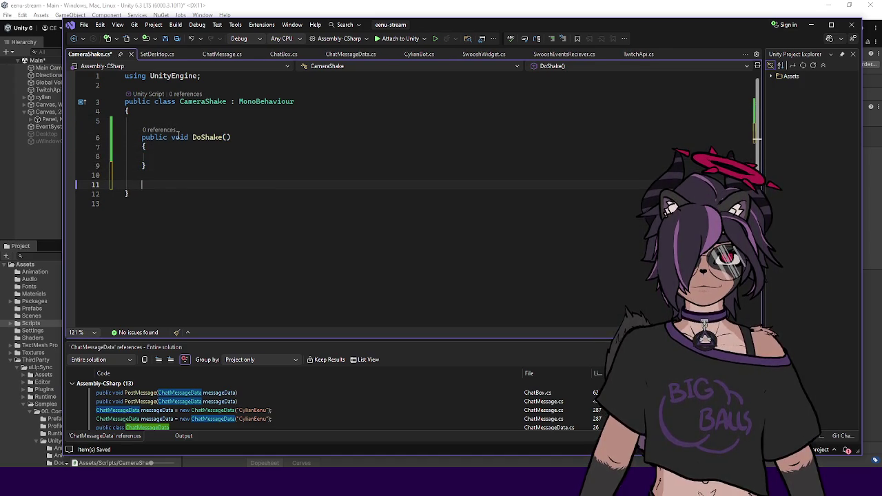
pyautogui.write('private void Updat')
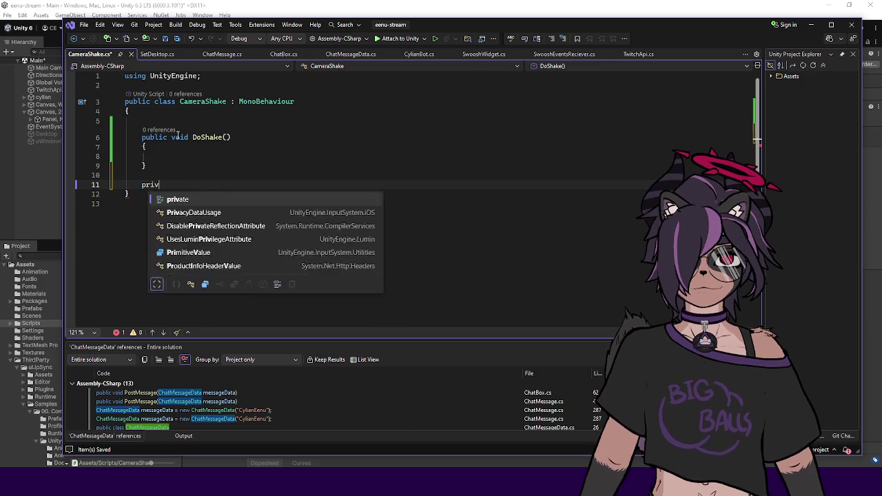
pyautogui.press('Tab')
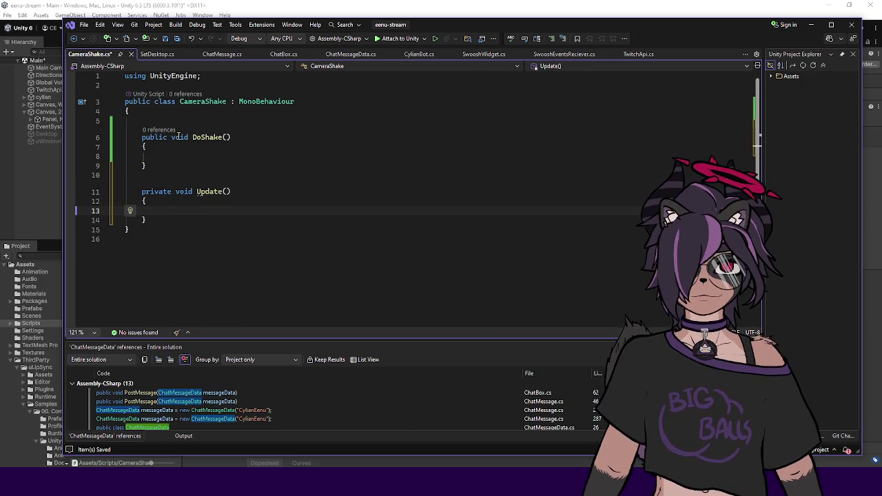
# Declare a public float _duration = 1.0f field above DoShake
pyautogui.click(195, 119)
pyautogui.write('publ')
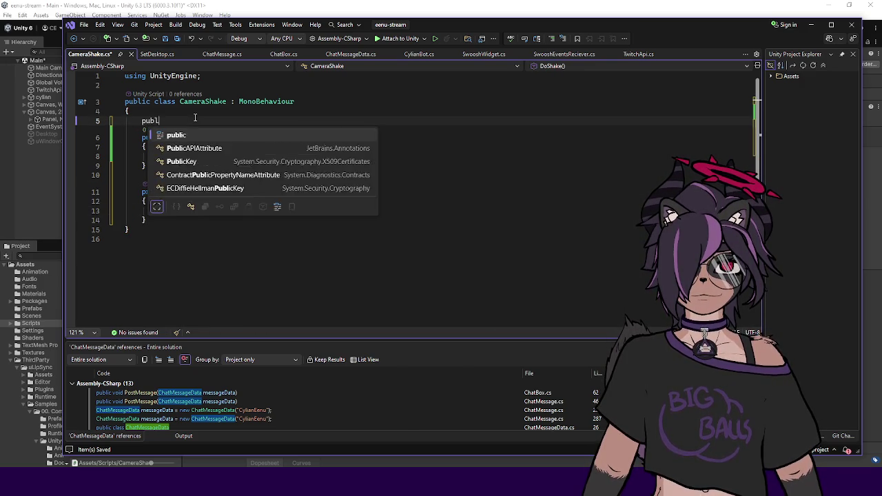
pyautogui.write('ic float shake')
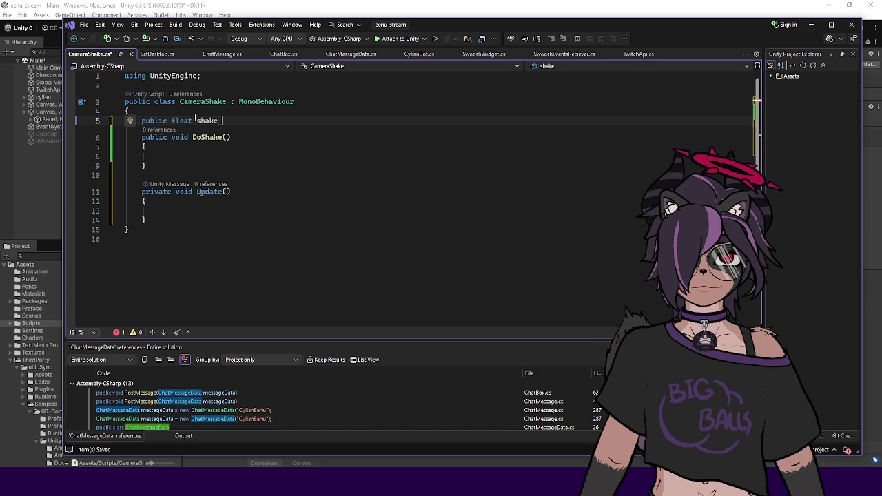
pyautogui.write('Strength')
pyautogui.write(';')
pyautogui.doubleClick(198, 121)
pyautogui.write('sha')
pyautogui.press('BackSpace')
pyautogui.press('BackSpace')
pyautogui.press('BackSpace')
pyautogui.write('_shakeD')
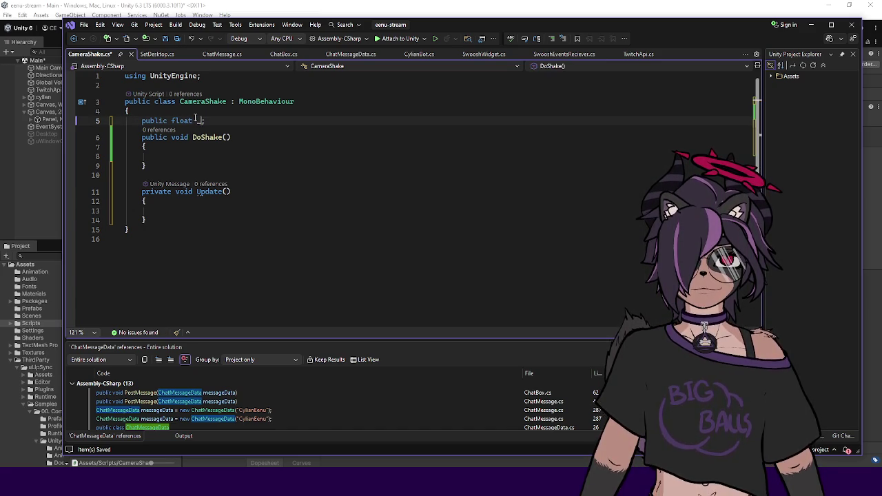
pyautogui.write('_duration')
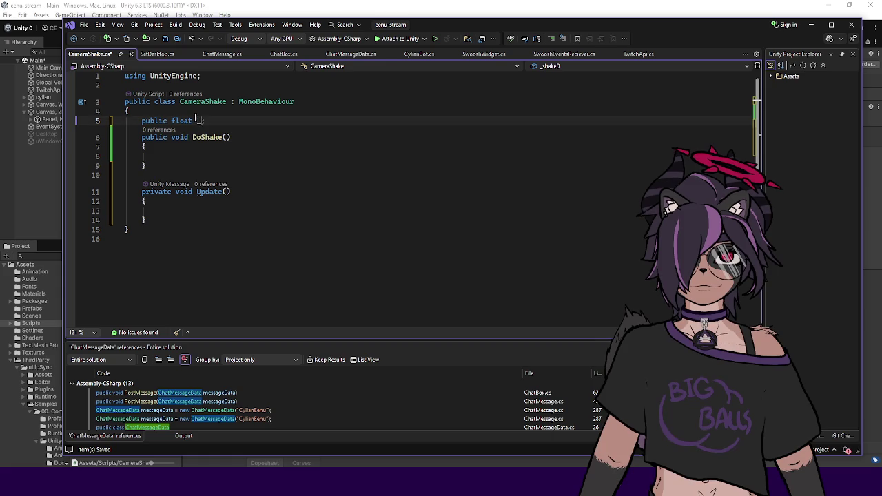
pyautogui.press('End')
pyautogui.press('Return')
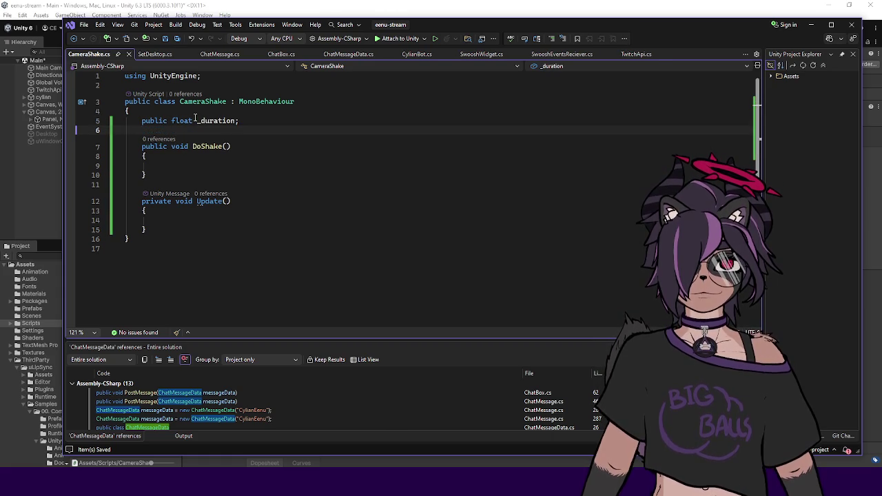
pyautogui.click(238, 120)
pyautogui.write('= 1.0f')
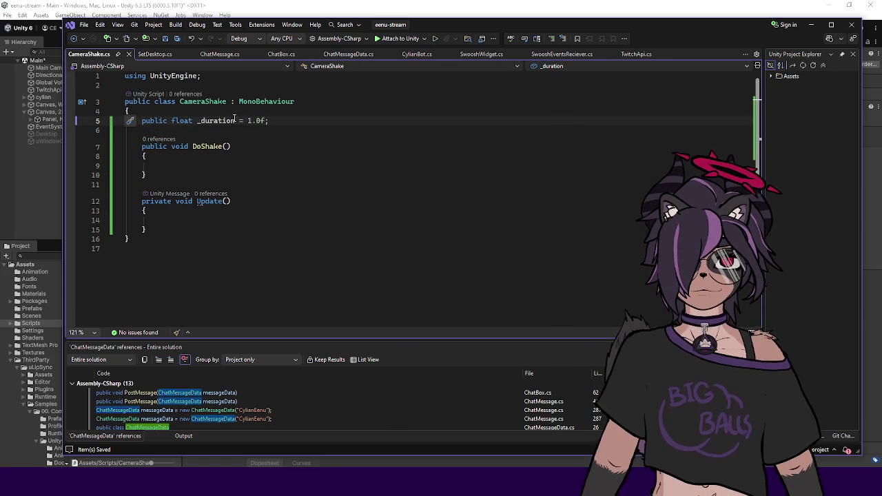
pyautogui.click(221, 162)
pyautogui.press('BackSpace')
pyautogui.press('Tab')
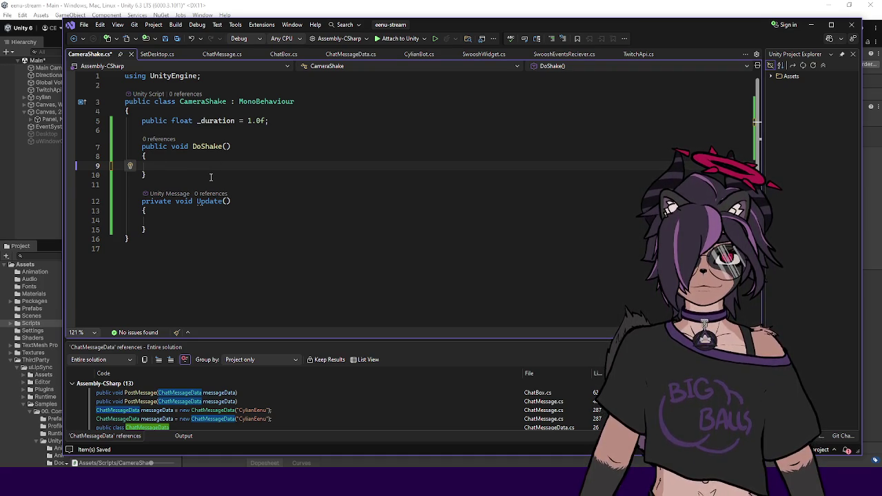
# In DoShake, capture transform.position into a local Vector3 worldPosition
pyautogui.write('Transform.')
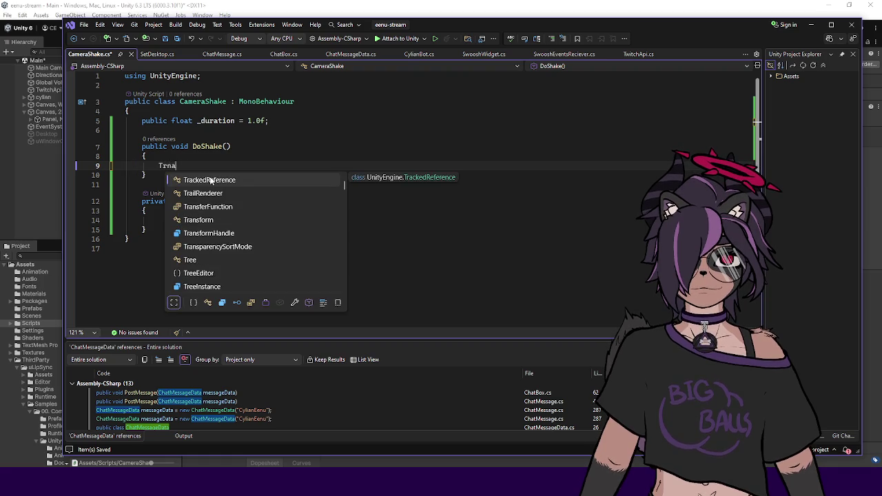
pyautogui.write('position')
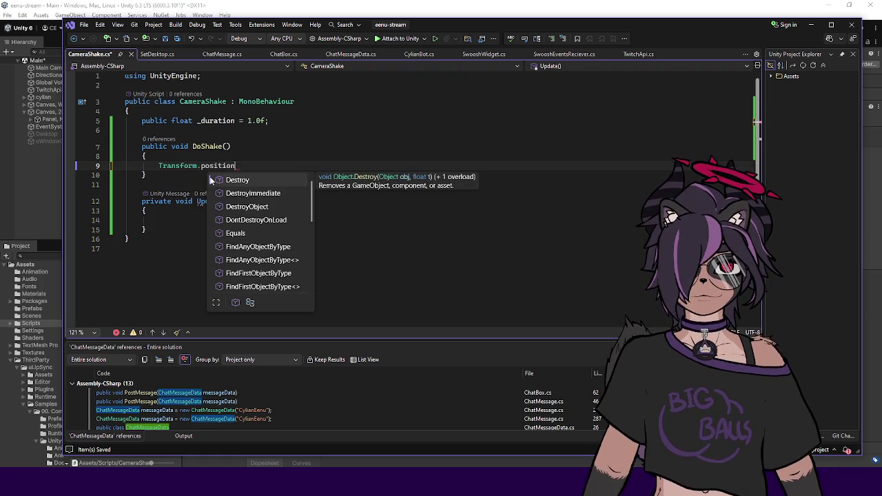
pyautogui.press('Escape')
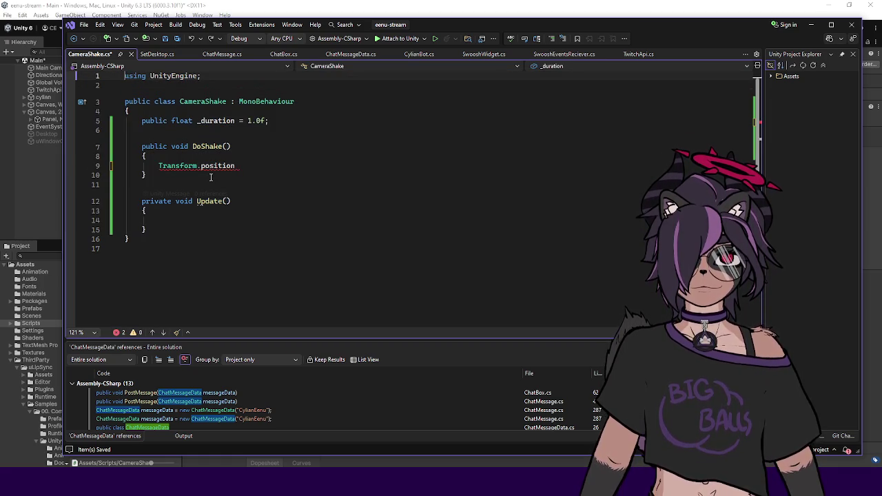
pyautogui.moveTo(125, 174); pyautogui.dragTo(163, 175)
pyautogui.click(157, 166)
pyautogui.hotkey('shift', 'End')
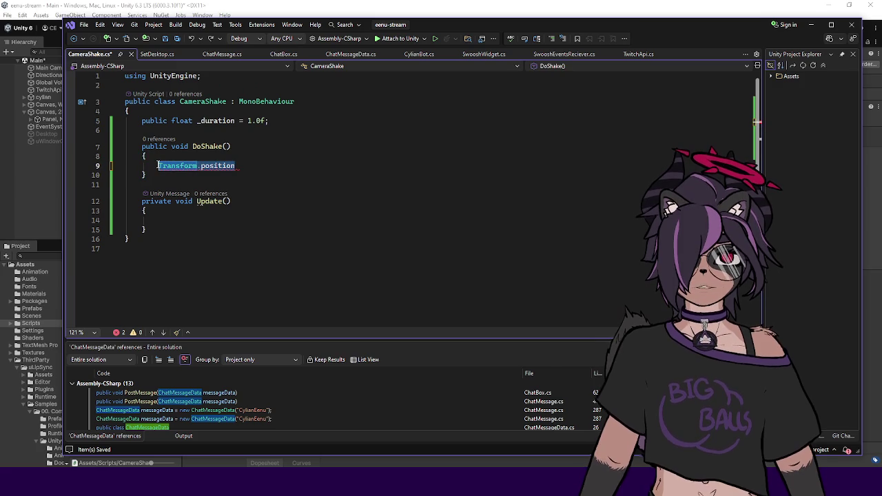
pyautogui.write('transform.pos')
pyautogui.press('Tab')
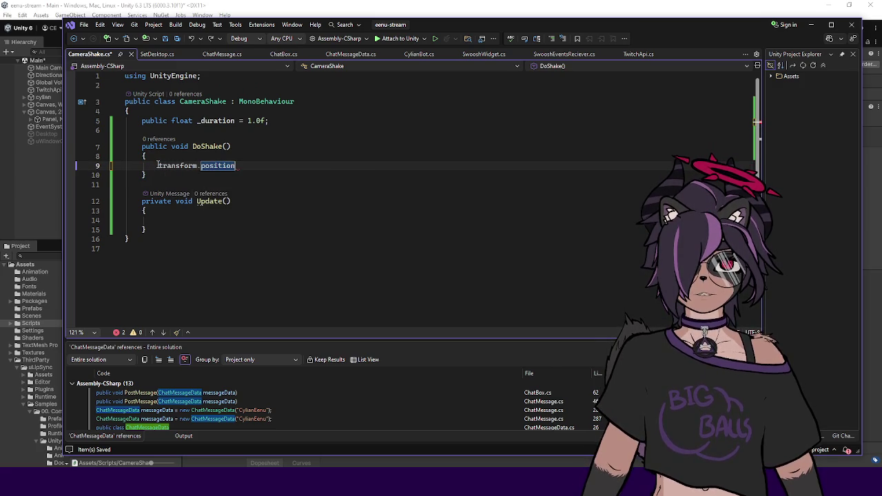
pyautogui.click(158, 166)
pyautogui.write('Vector3 ')
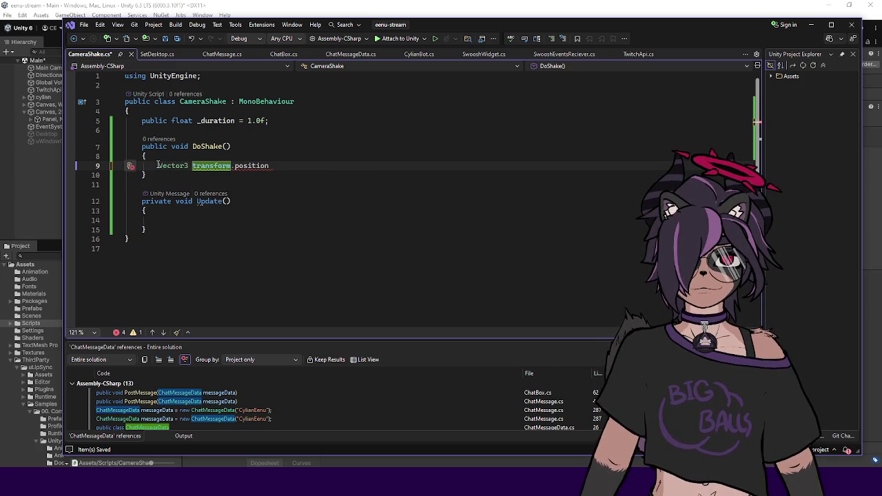
pyautogui.write('worldPosition = transform.position')
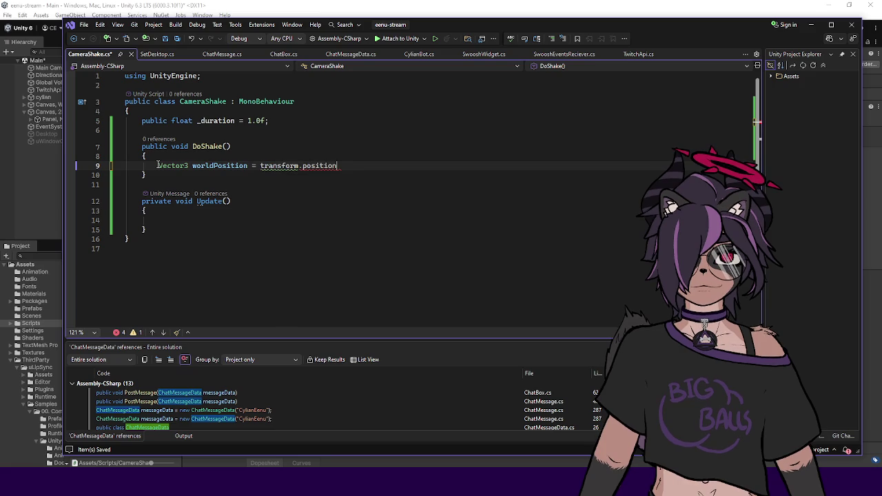
pyautogui.write(';')
pyautogui.press('Return')
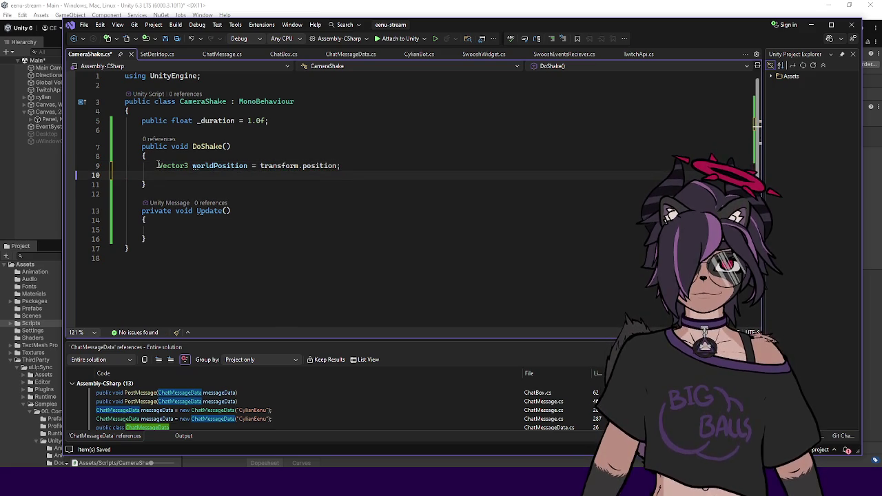
pyautogui.write('worldPosition.x')
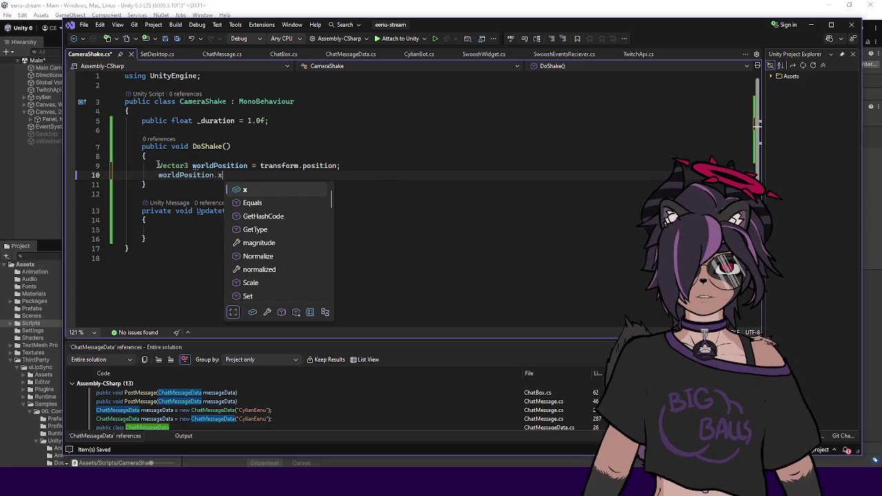
pyautogui.press('Escape')
# Add a Vector3 _originalPosition field to the class
pyautogui.press('Up')
pyautogui.press('Up')
pyautogui.press('Up')
pyautogui.press('Return')
pyautogui.press('Return')
pyautogui.press('Up')
pyautogui.write('Vector3 _originalPositoin')
pyautogui.hotkey('ctrl', 'Left')
pyautogui.write('_')
pyautogui.press('End')
pyautogui.press('BackSpace')
pyautogui.press('BackSpace')
pyautogui.press('BackSpace')
pyautogui.write('Position;')
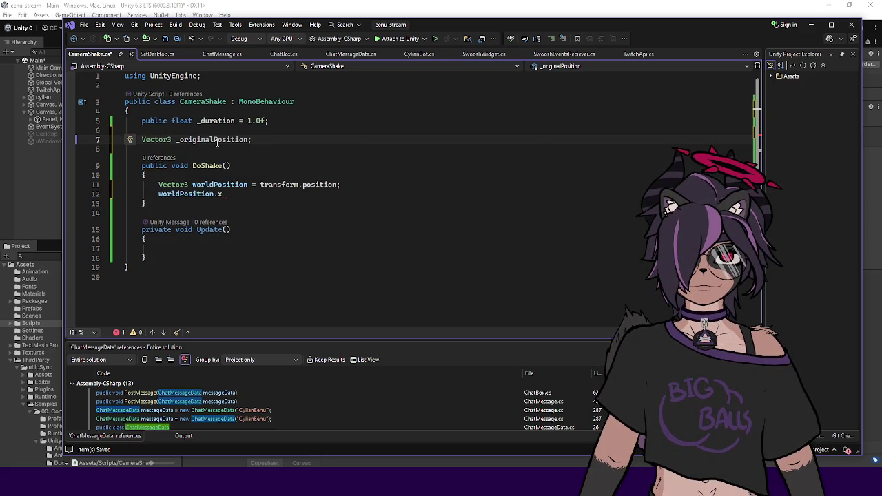
# Change DoShake to assign _originalPosition = transform.position and remove the leftover worldPosition lines
pyautogui.moveTo(248, 185); pyautogui.dragTo(151, 186)
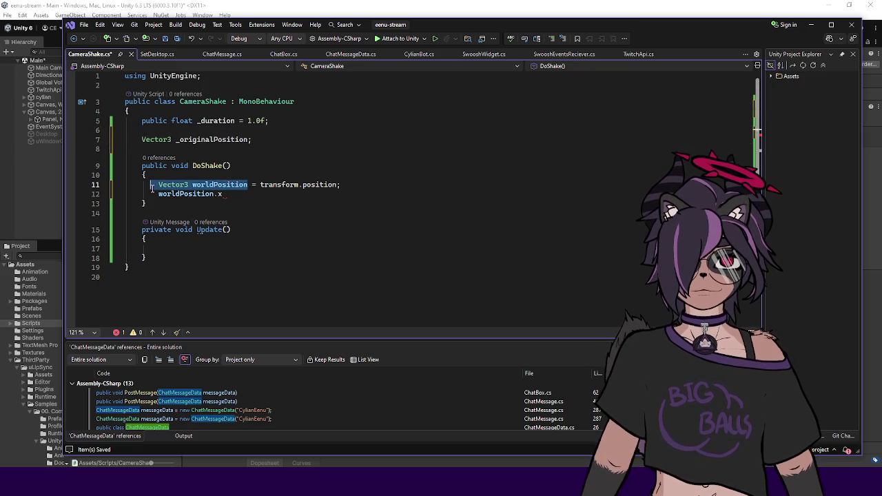
pyautogui.write('_originalPosition')
pyautogui.click(335, 184)
pyautogui.moveTo(324, 194); pyautogui.dragTo(158, 195)
pyautogui.press('BackSpace')
pyautogui.moveTo(328, 193); pyautogui.dragTo(332, 185)
pyautogui.press('BackSpace')
# Add a float _startTime = 0; field below _originalPosition
pyautogui.click(303, 138)
pyautogui.press('Return')
pyautogui.write('float _startTime  = 0;')
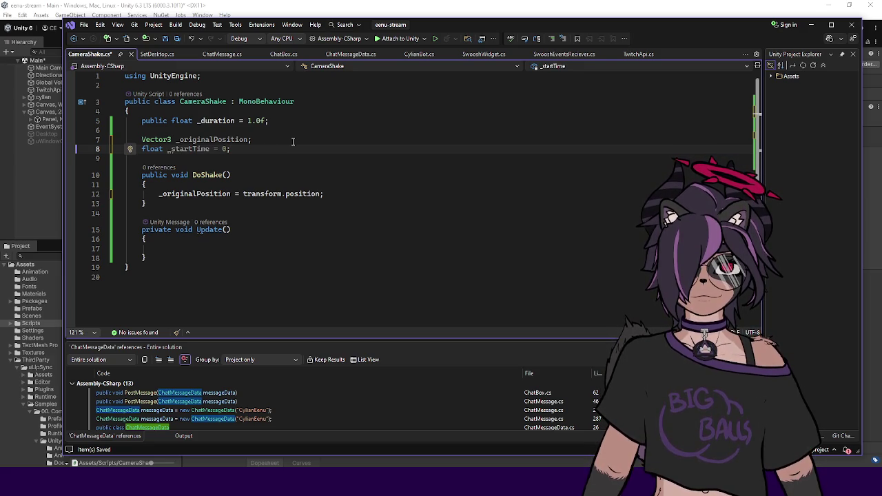
# Make DoShake record the start time with _startTime = Time.time;
pyautogui.doubleClick(189, 149)
pyautogui.click(357, 194)
pyautogui.press('Return')
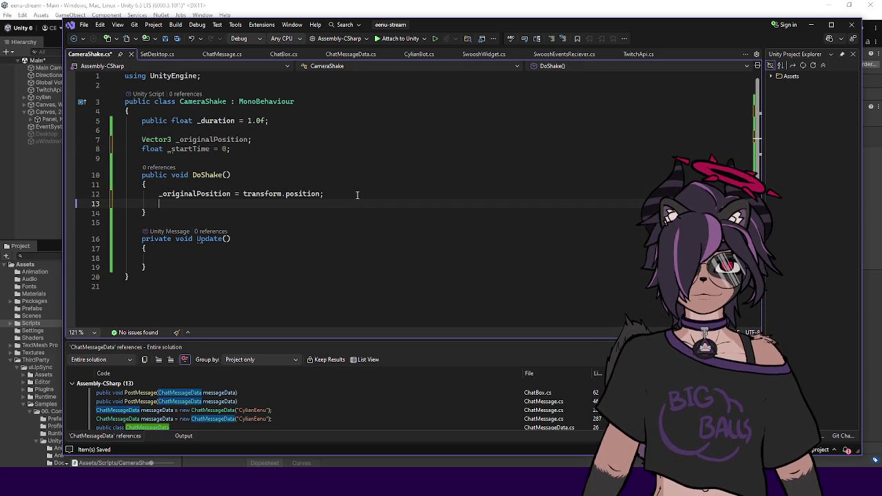
pyautogui.write('_startTime = Time.time;')
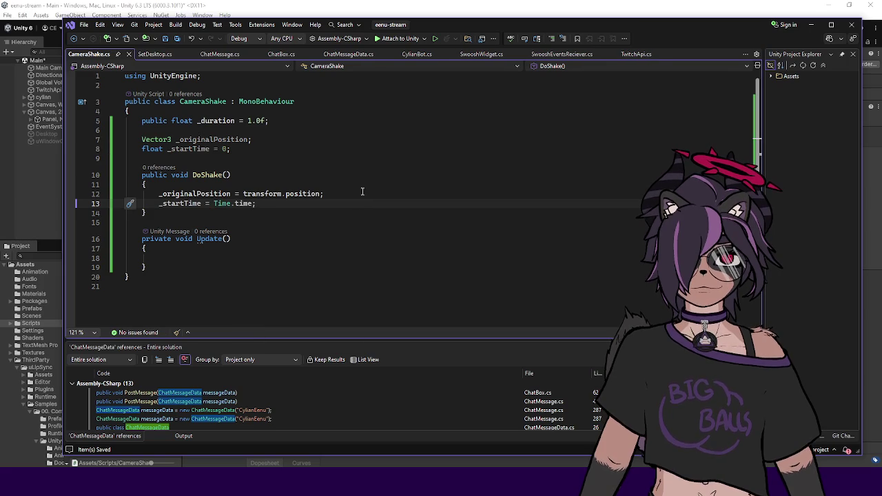
# In Update, compute float elapsed = Time.time - _startTime;
pyautogui.click(313, 257)
pyautogui.write('if (')
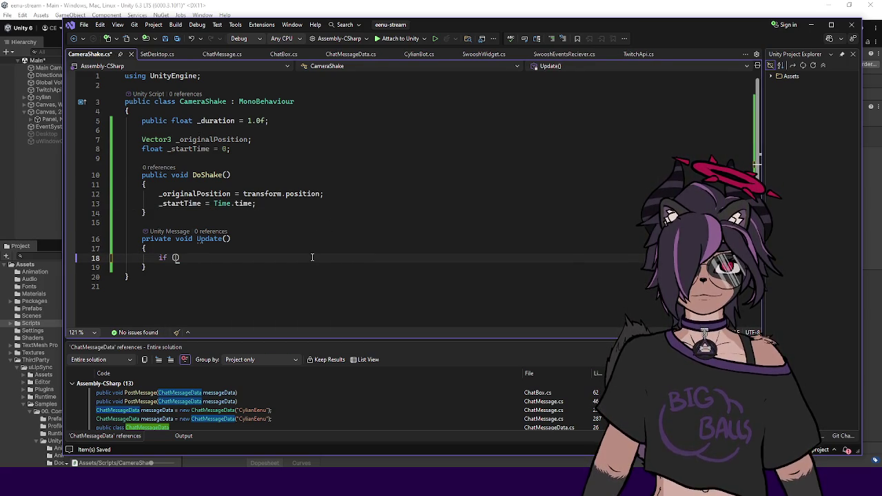
pyautogui.write('Time.,time -')
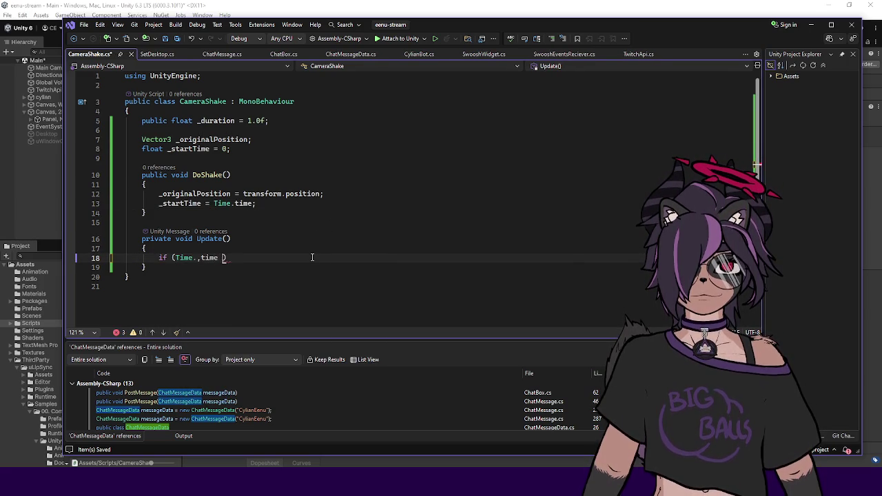
pyautogui.press('End')
pyautogui.hotkey('shift', 'Home')
pyautogui.write('floa')
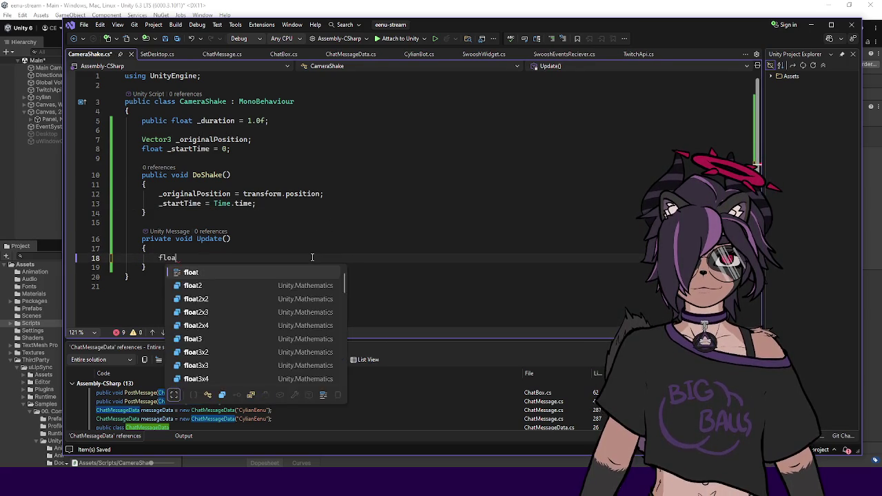
pyautogui.write('t elapsed = Time.time - ')
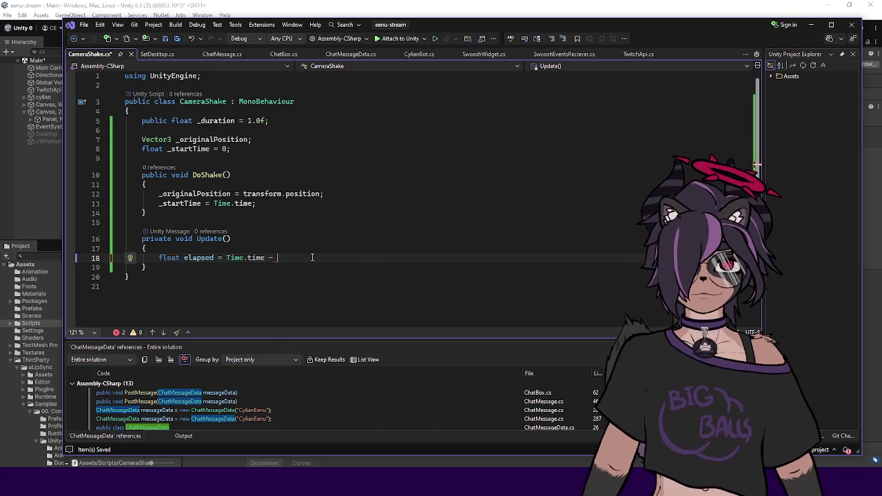
pyautogui.write('_startTime;')
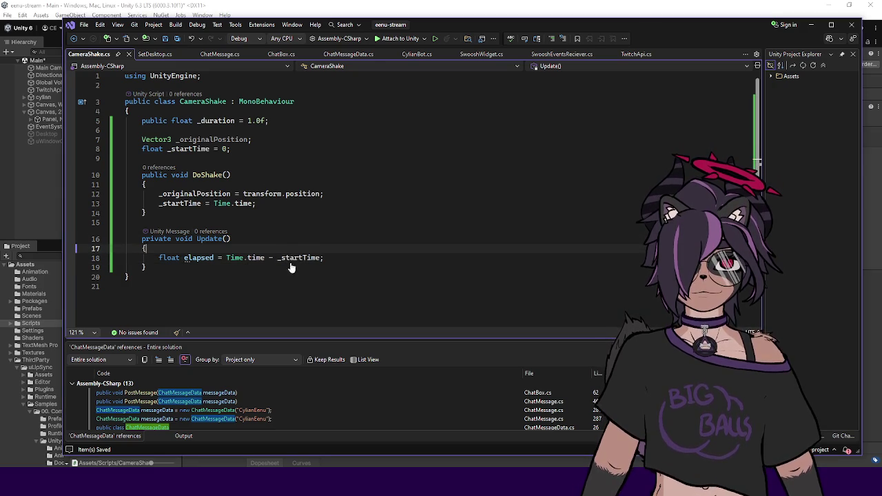
pyautogui.press('Return')
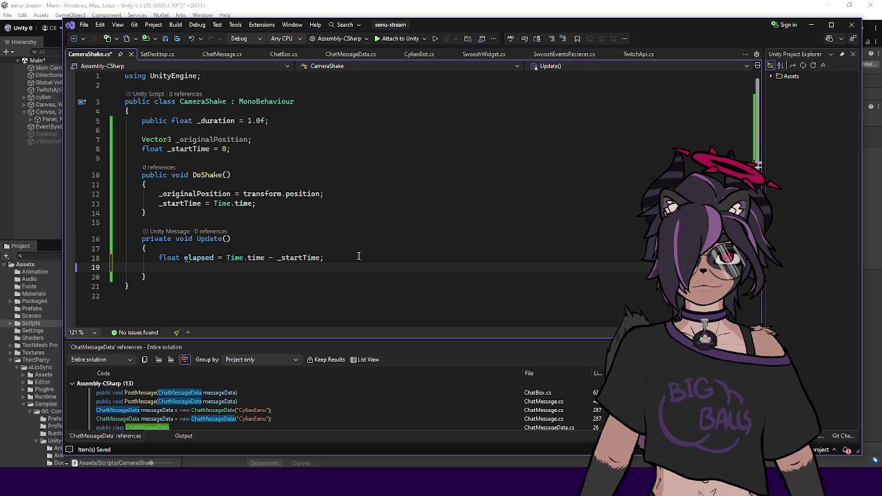
# Begin declaring Vector3 _newPosition from _originalPosition on the next line
pyautogui.write('tr')
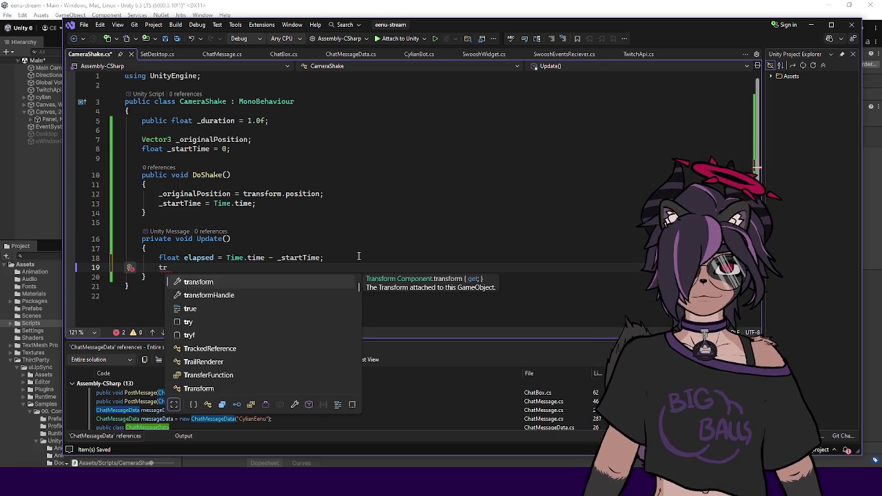
pyautogui.press('BackSpace')
pyautogui.press('BackSpace')
pyautogui.write('Vector3 ')
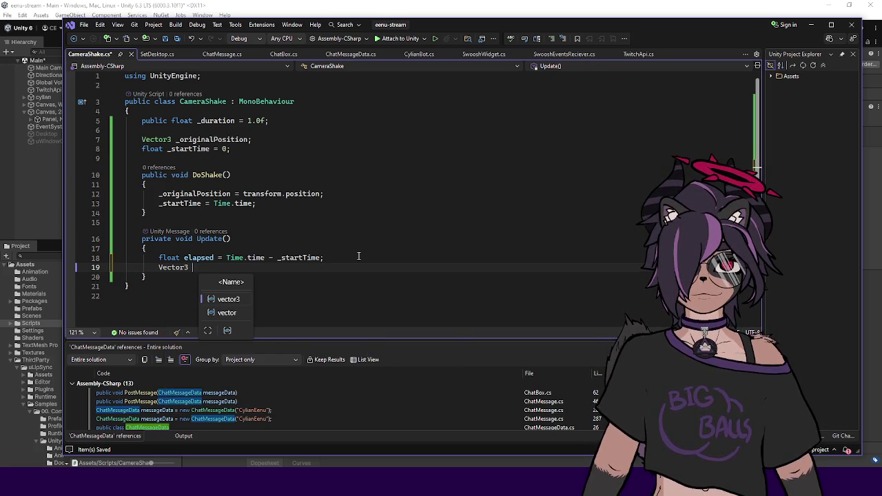
pyautogui.write('cur')
pyautogui.press('BackSpace')
pyautogui.press('BackSpace')
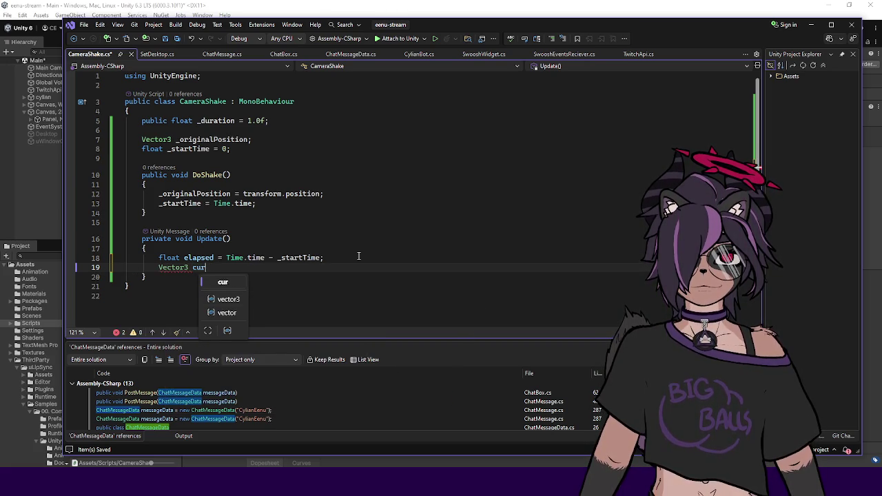
pyautogui.hotkey('ctrl', 'BackSpace')
pyautogui.hotkey('ctrl', 'BackSpace')
pyautogui.write('_orit')
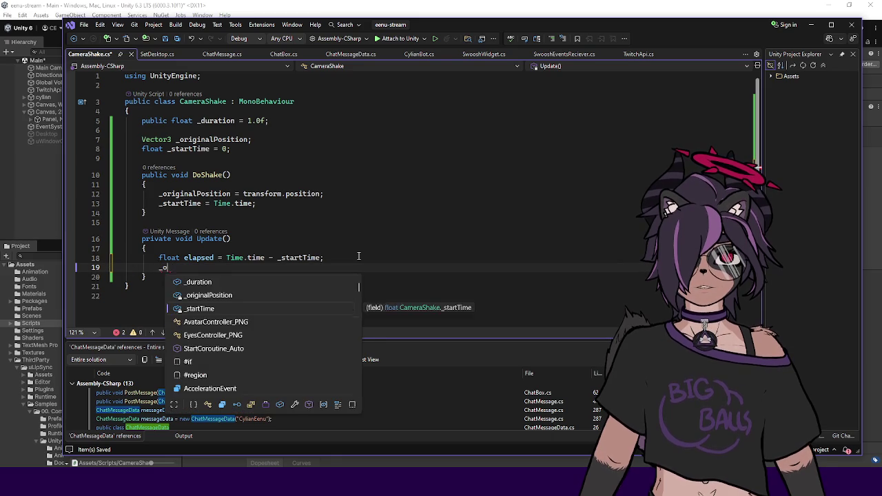
pyautogui.press('BackSpace')
pyautogui.write('gin')
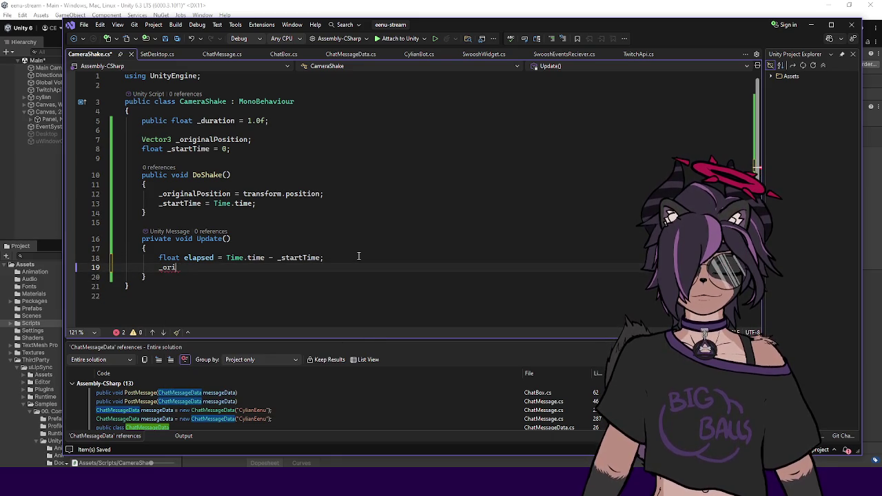
pyautogui.write('alPosition')
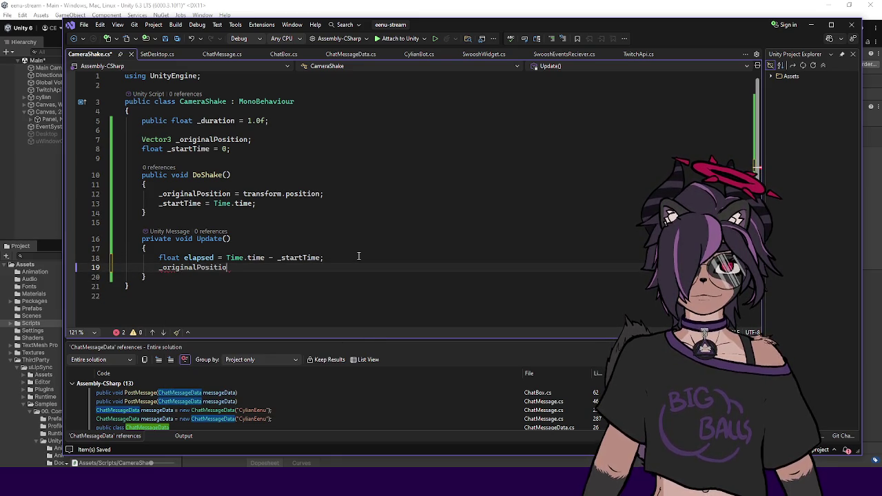
pyautogui.hotkey('ctrl', 'shift', 'Left')
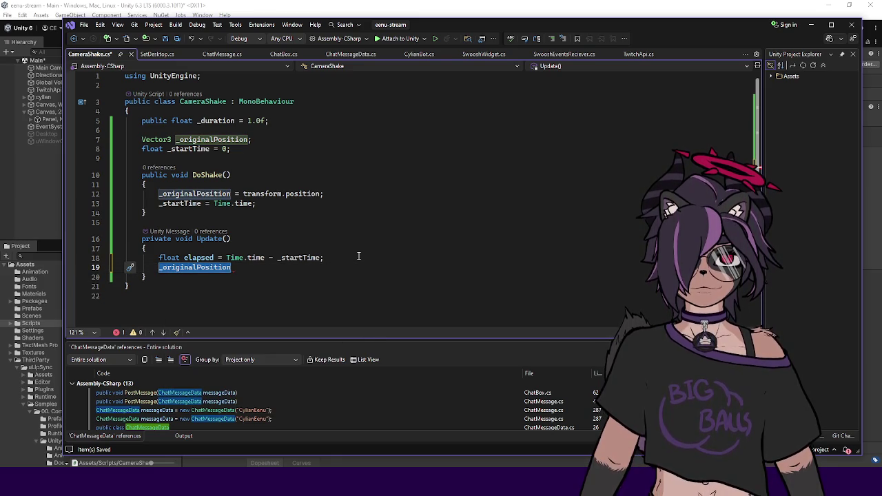
pyautogui.press('Right')
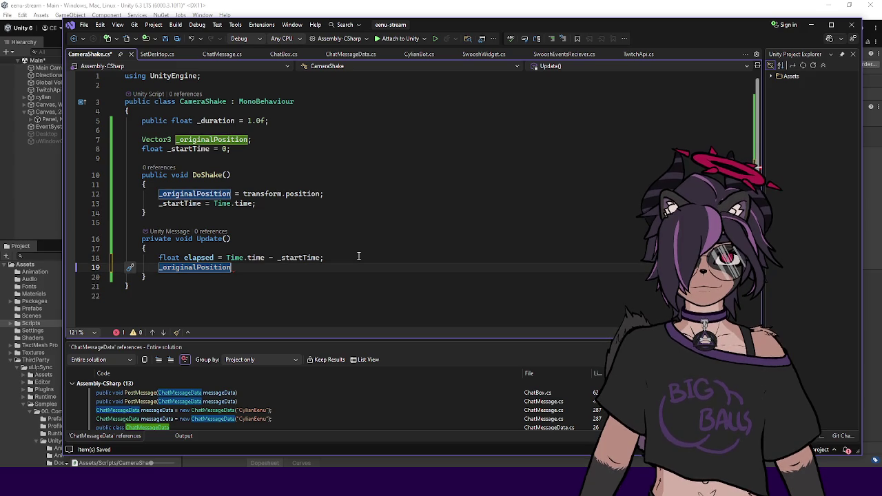
pyautogui.write('.')
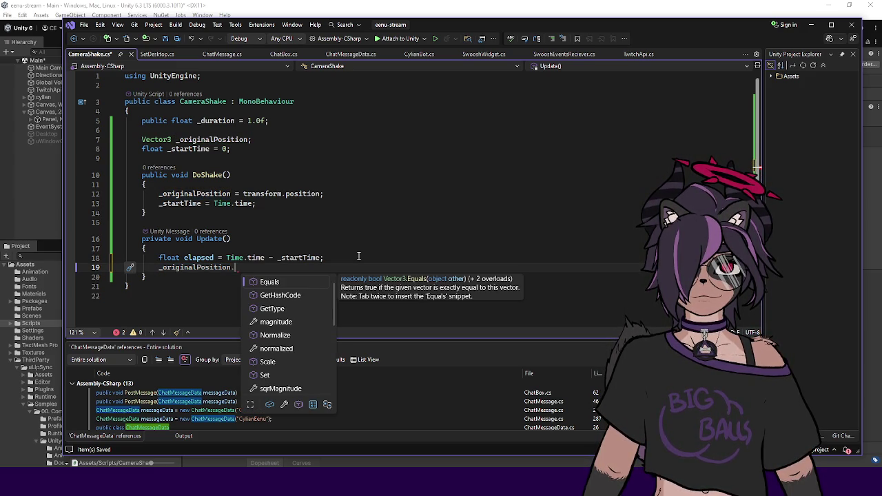
pyautogui.hotkey('ctrl', 'BackSpace')
pyautogui.hotkey('ctrl', 'BackSpace')
pyautogui.write('Vector3 _newPo')
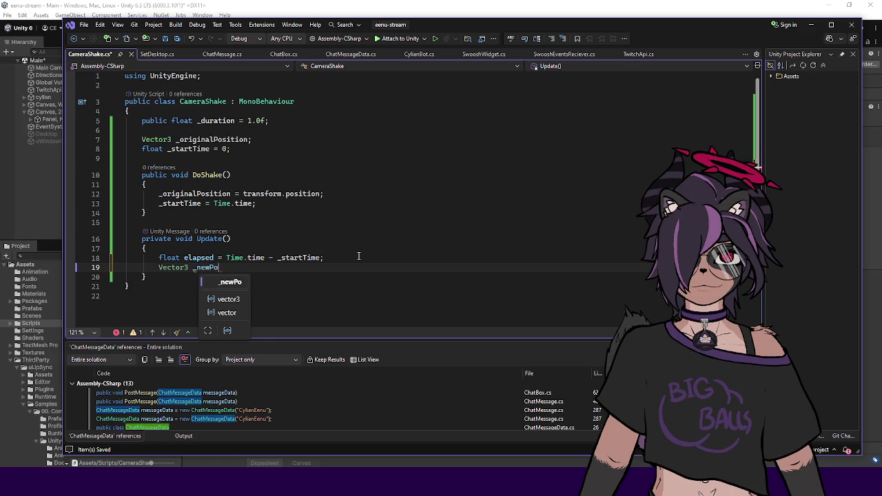
pyautogui.write('sition = _orig')
# Complete the statement Vector3 _newPosition = _originalPosition;
pyautogui.press('Tab')
pyautogui.write(';')
pyautogui.press('Return')
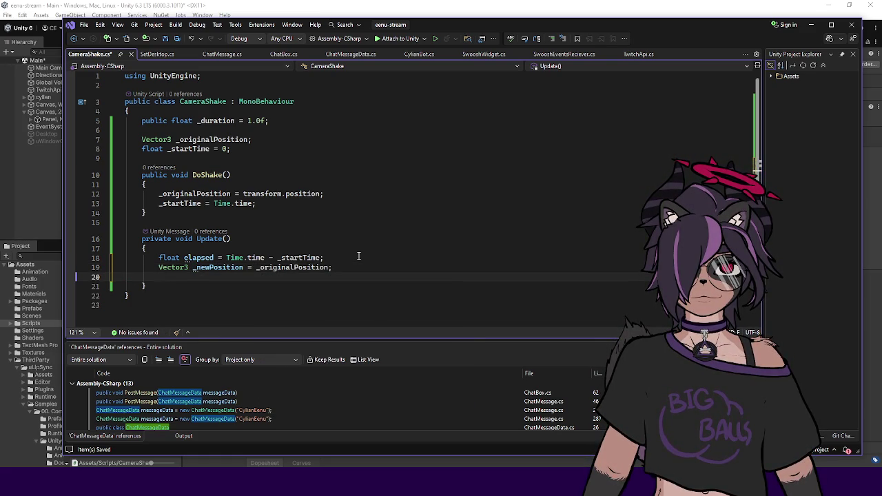
# Set _newPosition.x to Mathf.Sin(elapsed)
pyautogui.write('_newP')
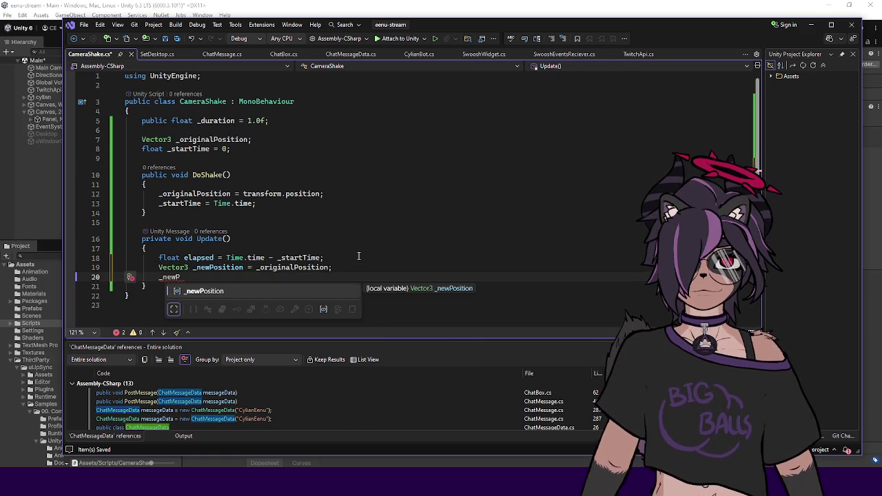
pyautogui.write('osition.x =')
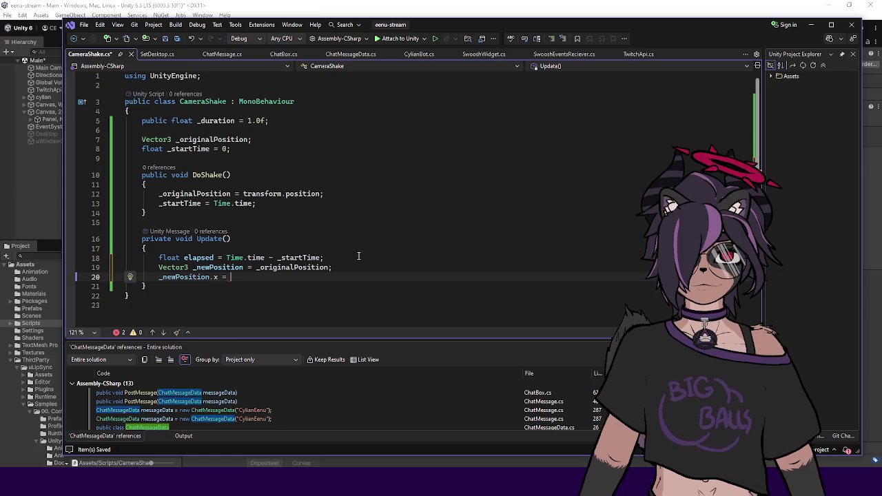
pyautogui.write('Mathf.')
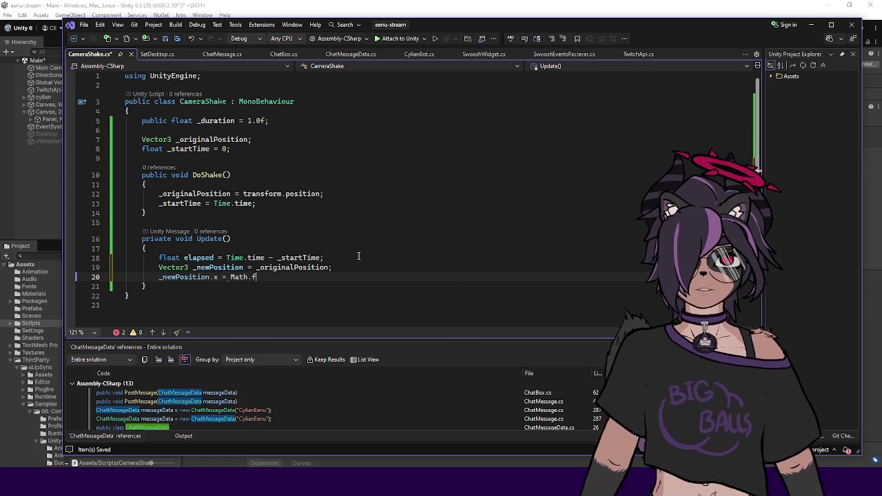
pyautogui.write('Sin(')
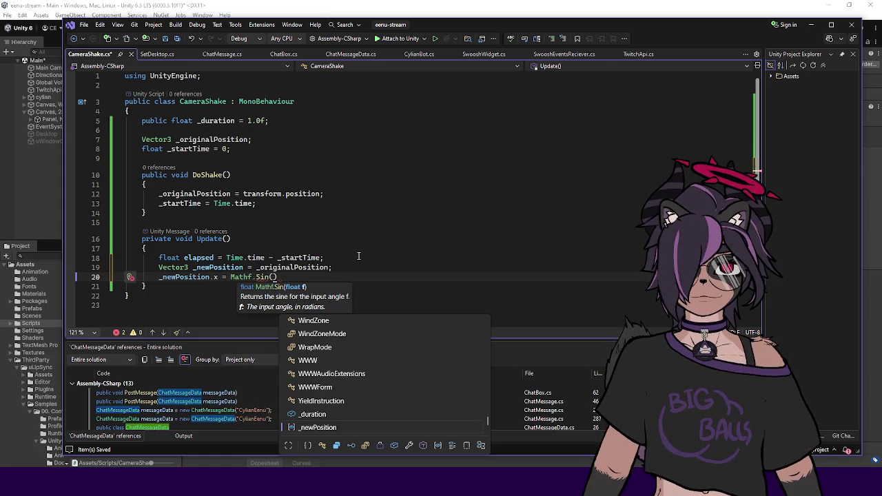
pyautogui.write('_')
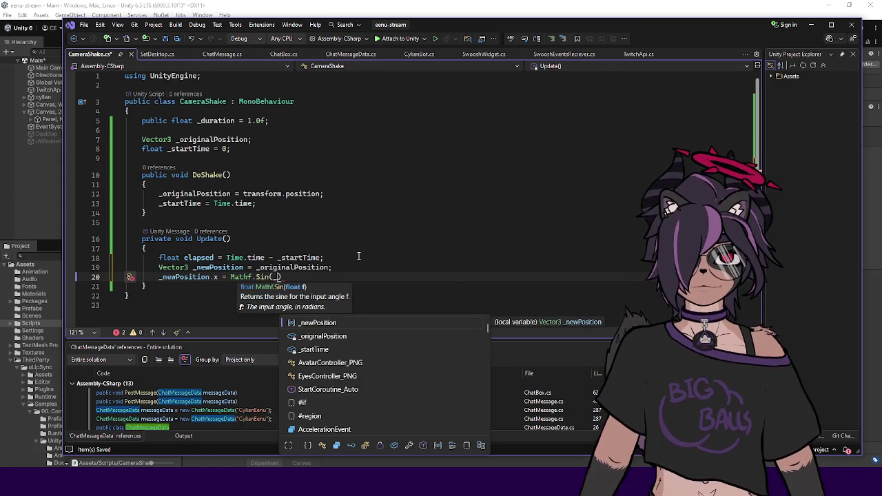
pyautogui.write('Time')
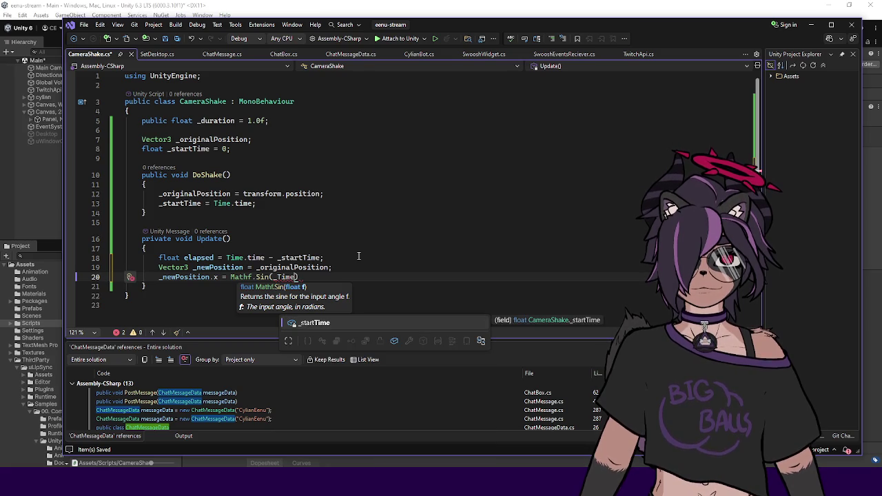
pyautogui.press('BackSpace')
pyautogui.press('BackSpace')
pyautogui.press('BackSpace')
pyautogui.write('t')
pyautogui.press('BackSpace')
pyautogui.write('el')
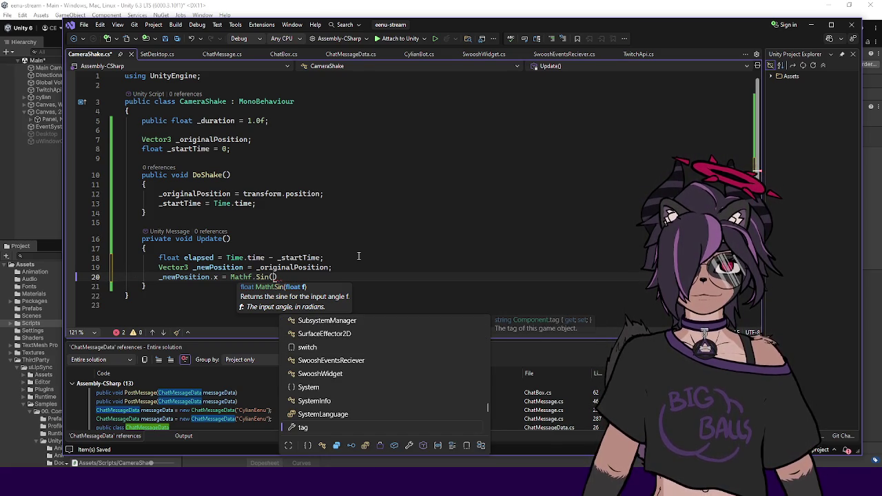
pyautogui.write('apsed')
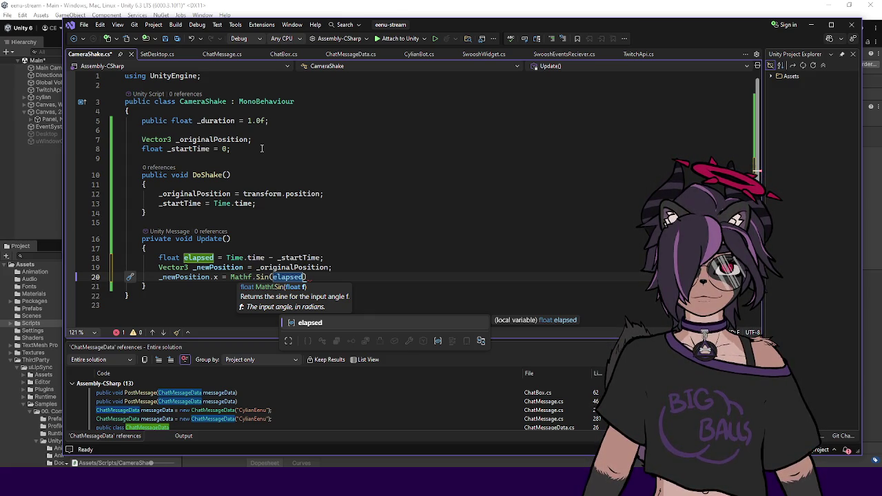
pyautogui.click(370, 257)
# Insert float normalizedElapsed = elapsed / _duration; below the elapsed line and save
pyautogui.press('Return')
pyautogui.write('flaot')
pyautogui.press('BackSpace')
pyautogui.press('BackSpace')
pyautogui.press('BackSpace')
pyautogui.write('oat normaliz')
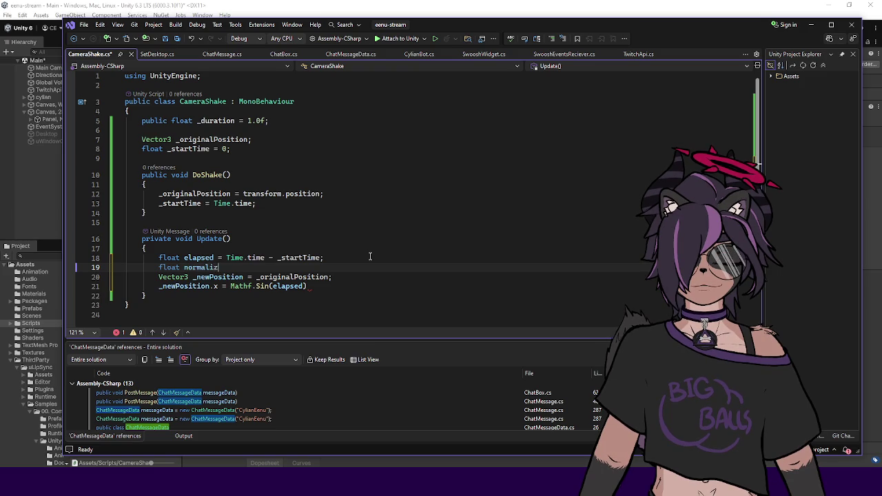
pyautogui.write('edSE')
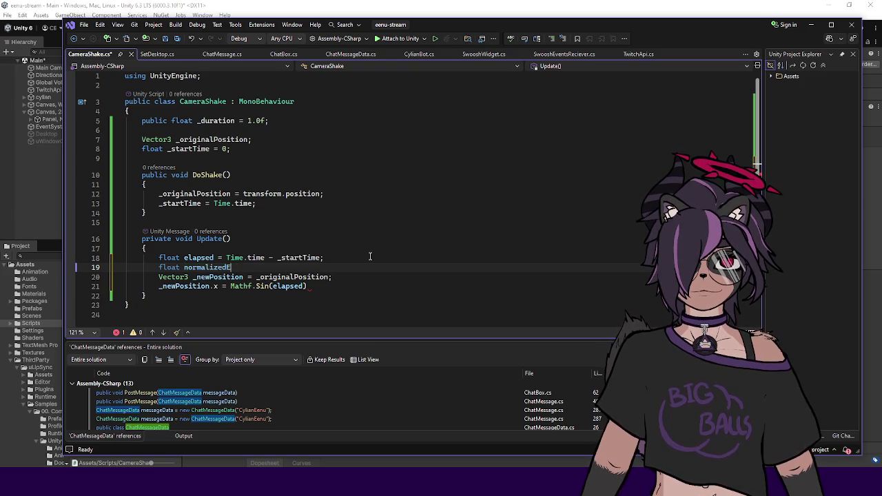
pyautogui.write('lapse = ')
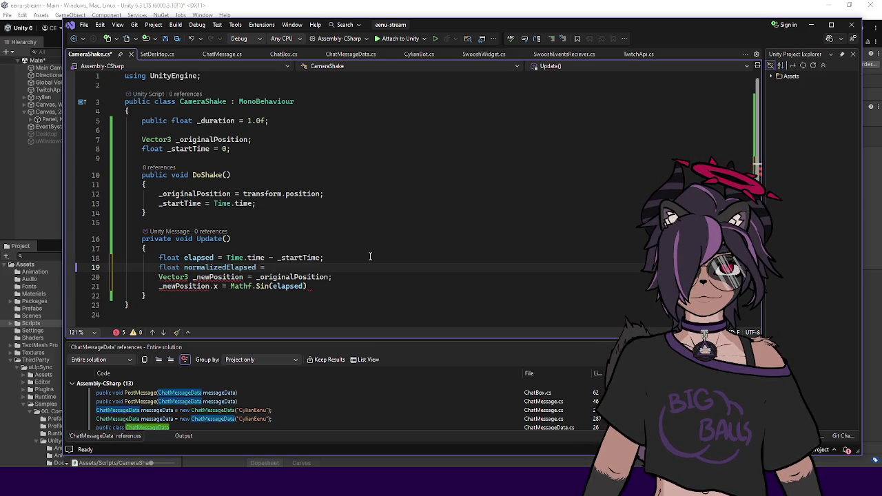
pyautogui.write('elap')
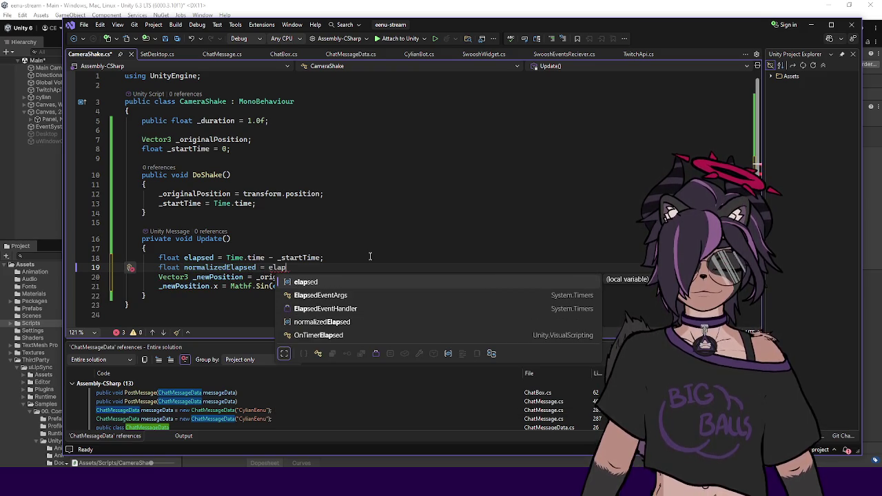
pyautogui.press('Tab')
pyautogui.write('_diration')
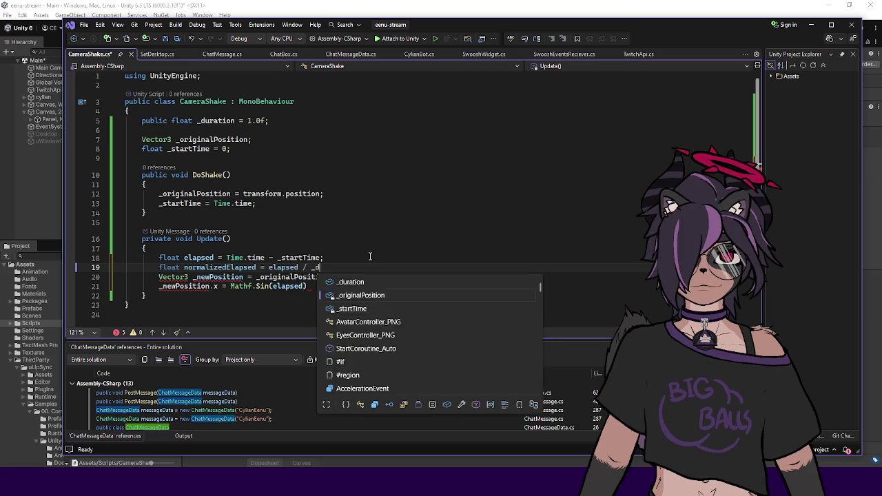
pyautogui.press('BackSpace')
pyautogui.press('BackSpace')
pyautogui.press('BackSpace')
pyautogui.write('uration;')
pyautogui.hotkey('ctrl', 's')
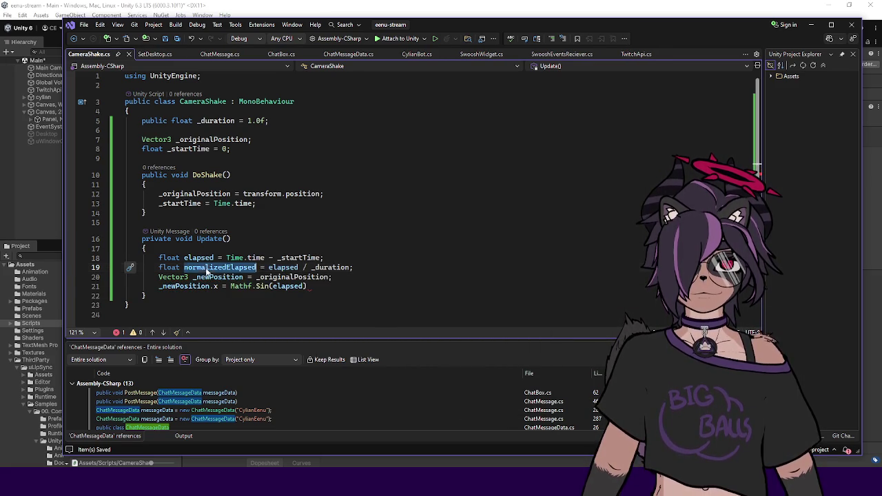
# Use normalizedElapsed instead of elapsed as the Mathf.Sin argument
pyautogui.doubleClick(288, 287)
pyautogui.write('normalizedElapsed')
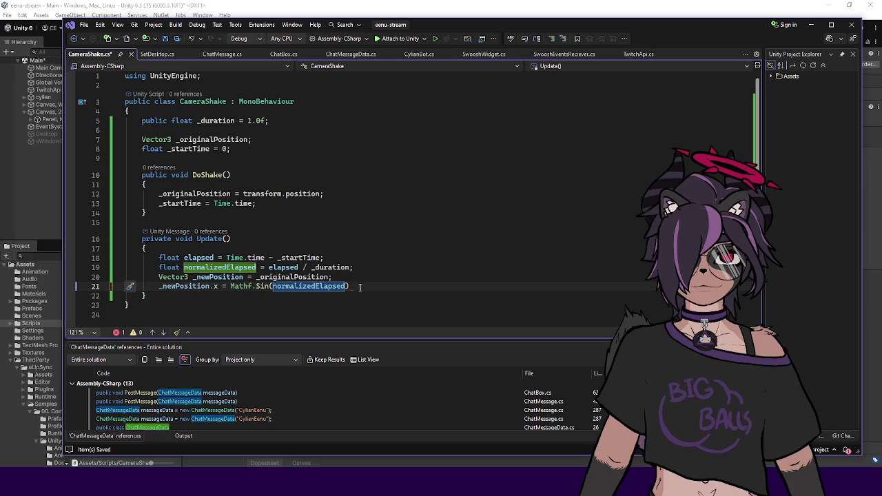
pyautogui.click(284, 149)
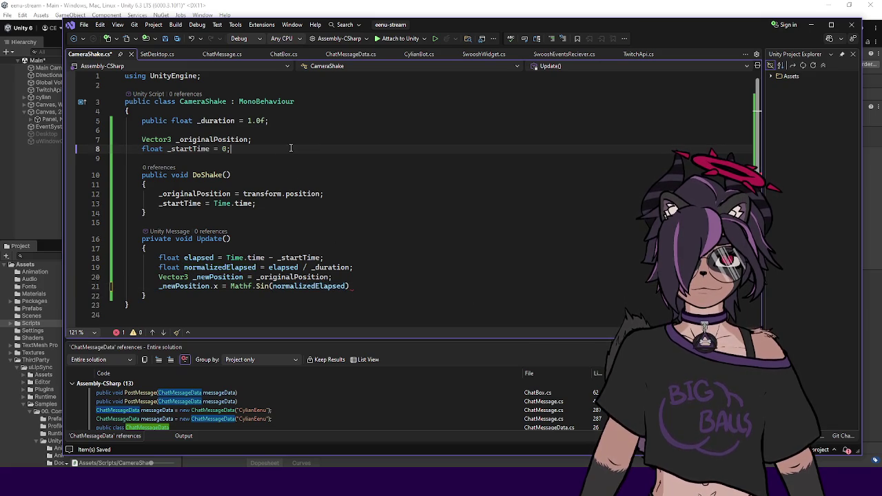
# Add a public float _strength = 50f field and multiply the sine argument by it
pyautogui.press('Return')
pyautogui.press('Return')
pyautogui.write('public float _strength = ')
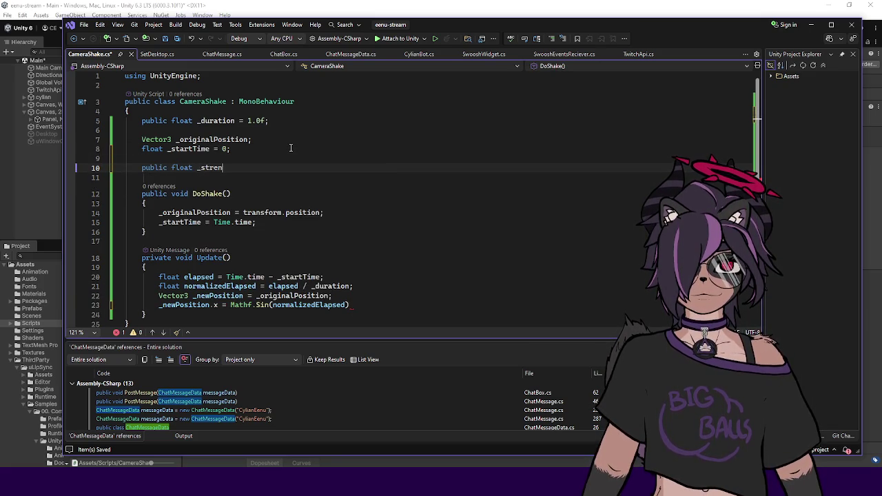
pyautogui.write('50f;')
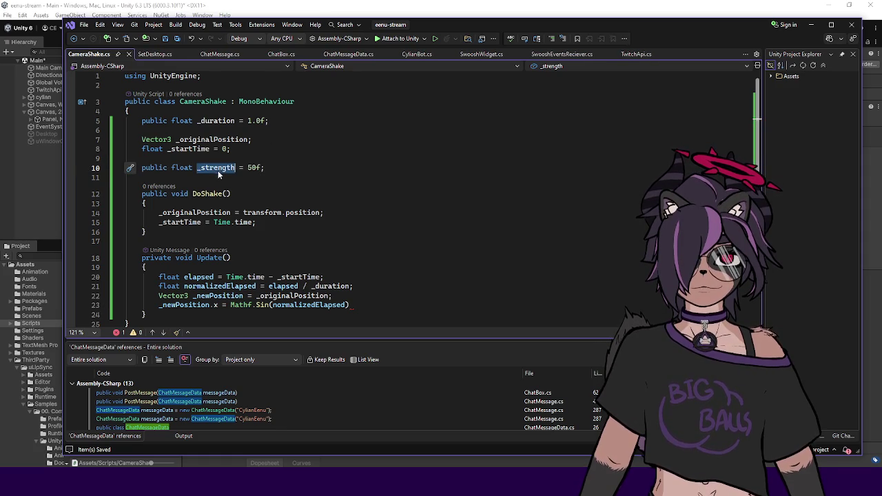
pyautogui.doubleClick(324, 304)
pyautogui.write('* _strength);')
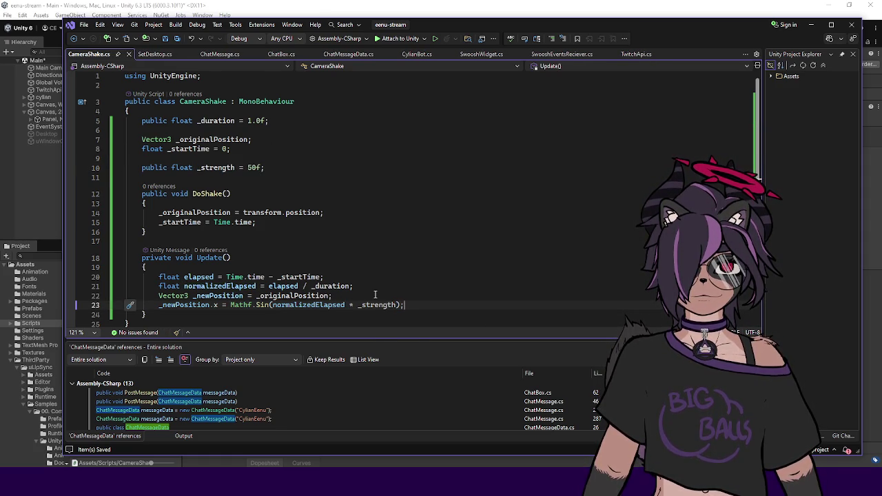
# Rename _strength to _frequency in the field and the sine call, and save
pyautogui.doubleClick(210, 166)
pyautogui.write('_frequency')
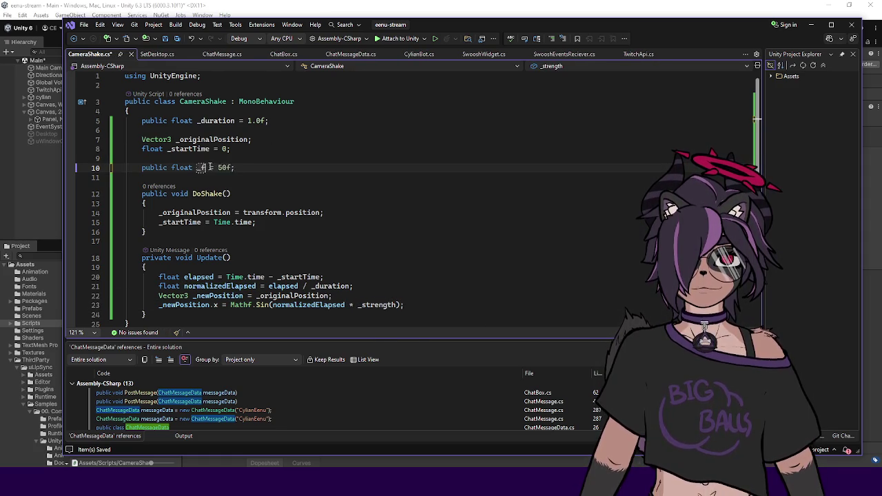
pyautogui.hotkey('ctrl', 's')
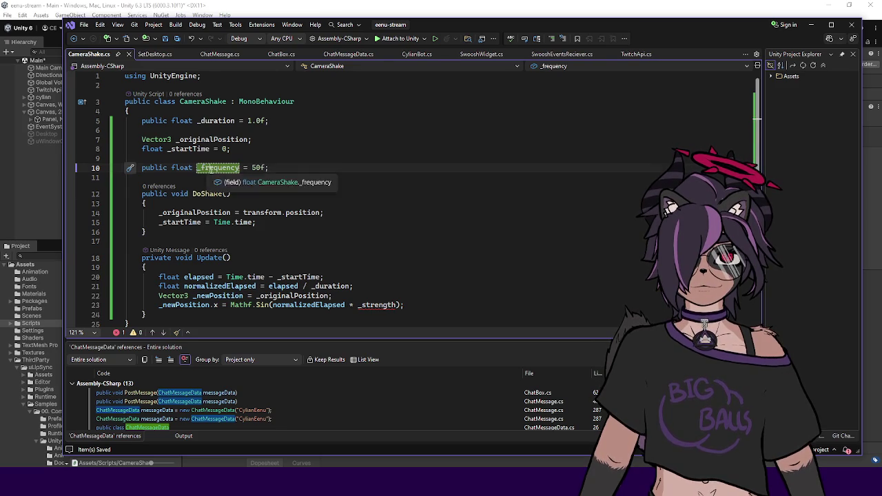
pyautogui.doubleClick(376, 306)
pyautogui.write('_frequency')
pyautogui.click(364, 193)
# Add a public float _amplitude = 0.5f field below _frequency and save
pyautogui.click(337, 169)
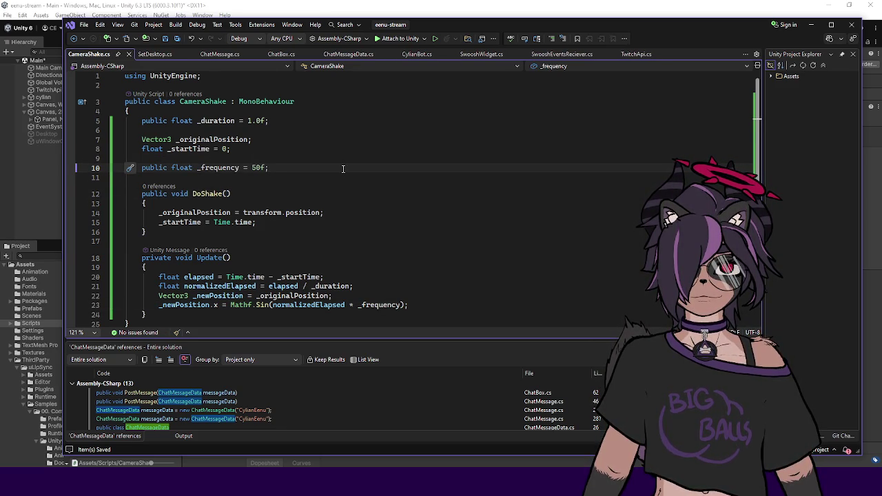
pyautogui.press('Return')
pyautogui.write('public float _amplitude = ')
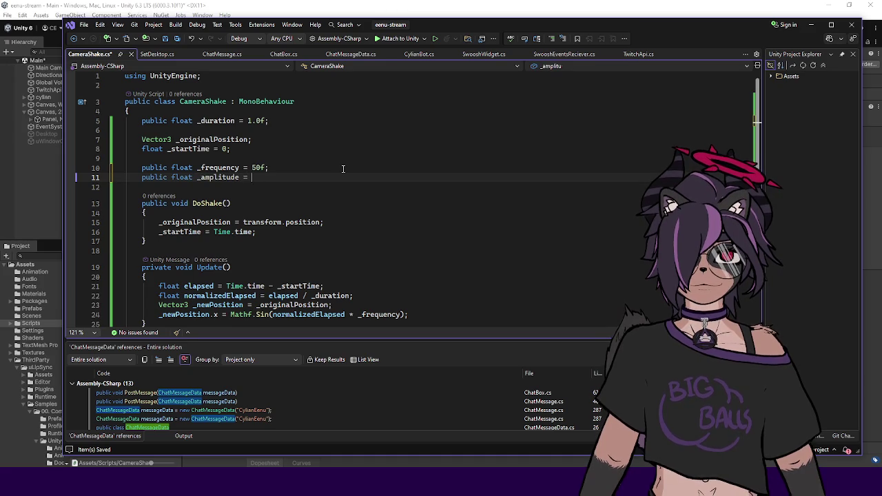
pyautogui.write('0.5f;')
pyautogui.hotkey('ctrl', 's')
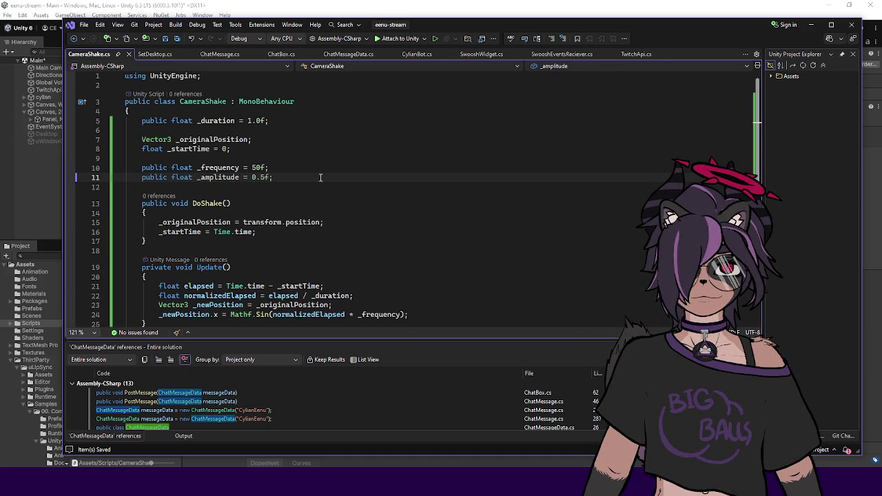
# Make x equal _originalPosition.x + Mathf.Sin(normalizedElapsed * _frequency) * _amplitude
pyautogui.click(406, 315)
pyautogui.write('* _amplitude')
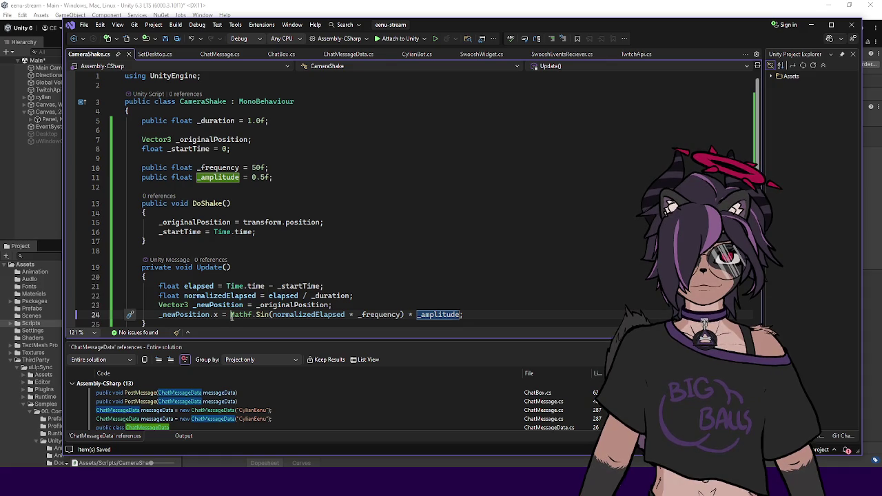
pyautogui.click(231, 315)
pyautogui.write('_originalPosition.x +')
# Add 'transform.position = _newPosition;' below the new-position line in Update
pyautogui.scroll(-2, 585, 258)
pyautogui.click(585, 257)
pyautogui.press('Return')
pyautogui.write('transform.po')
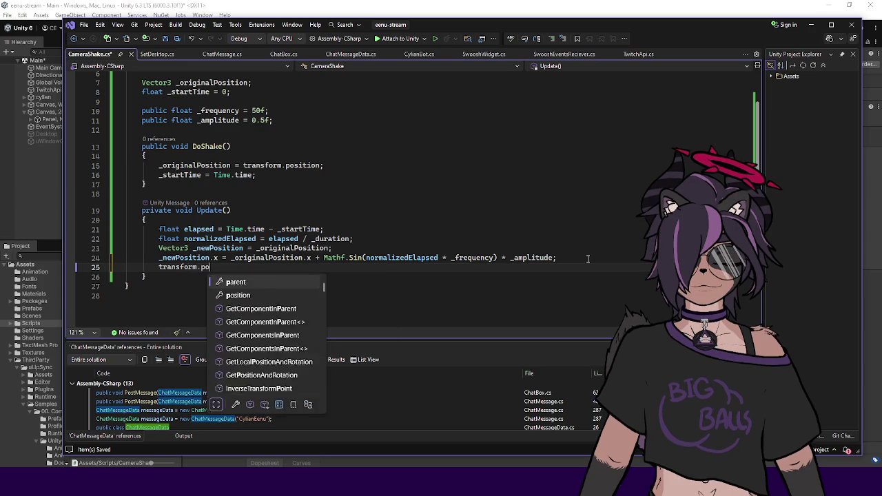
pyautogui.write('sition = _new')
pyautogui.press('Tab')
pyautogui.write(';')
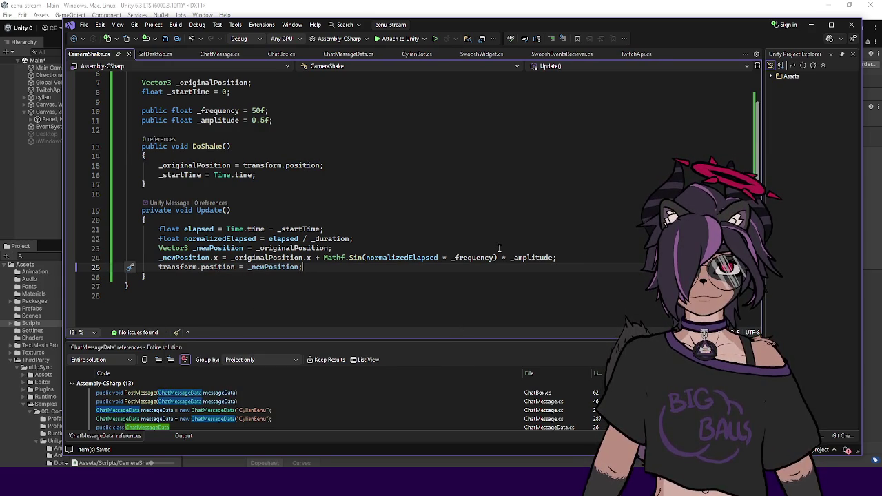
pyautogui.press('Return')
pyautogui.press('Return')
# Add an if (elapsed > _duration) block that resets transform.position to _originalPosition
pyautogui.write('if (')
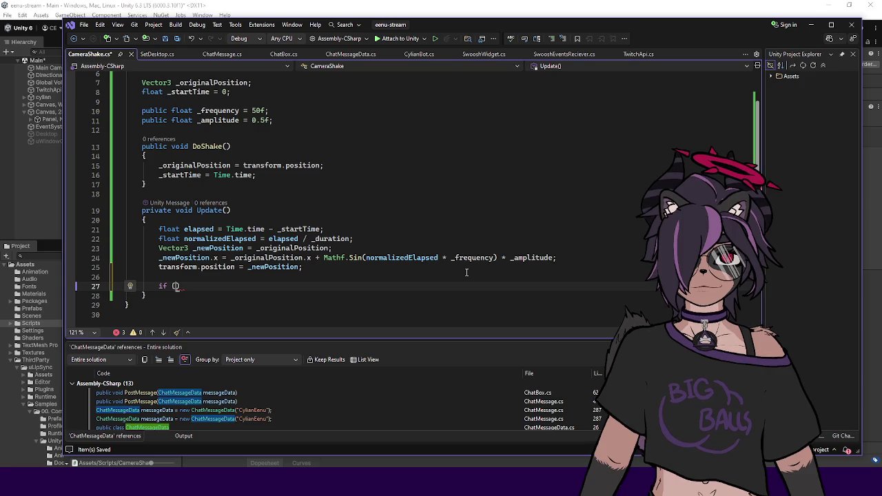
pyautogui.write('elapsed > _diur')
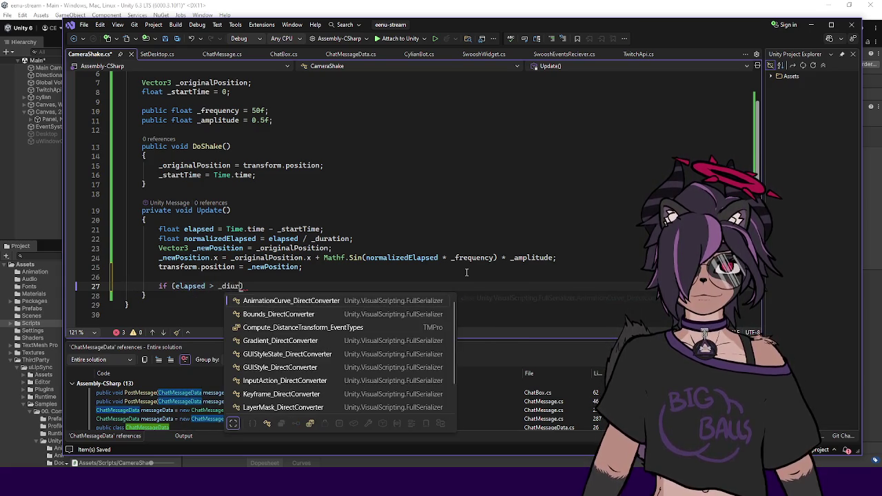
pyautogui.press('Tab')
pyautogui.press('Return')
pyautogui.write('{')
pyautogui.press('Return')
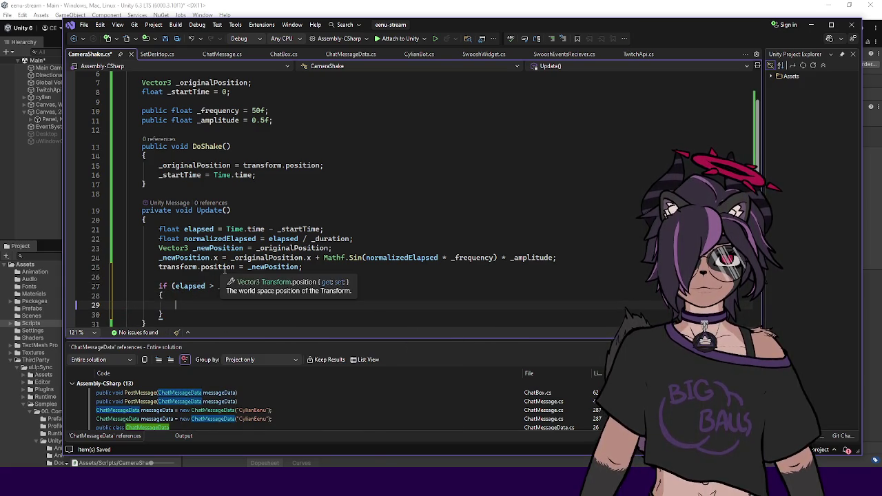
pyautogui.write('transform.position = ')
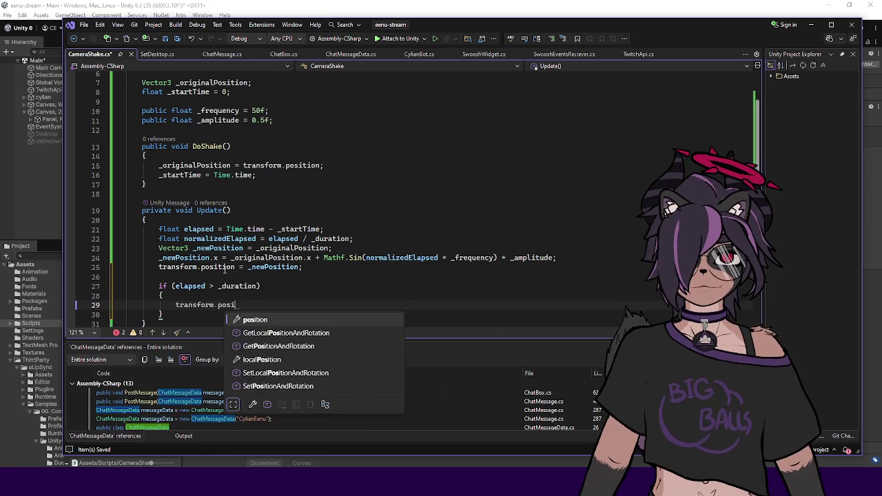
pyautogui.write('_')
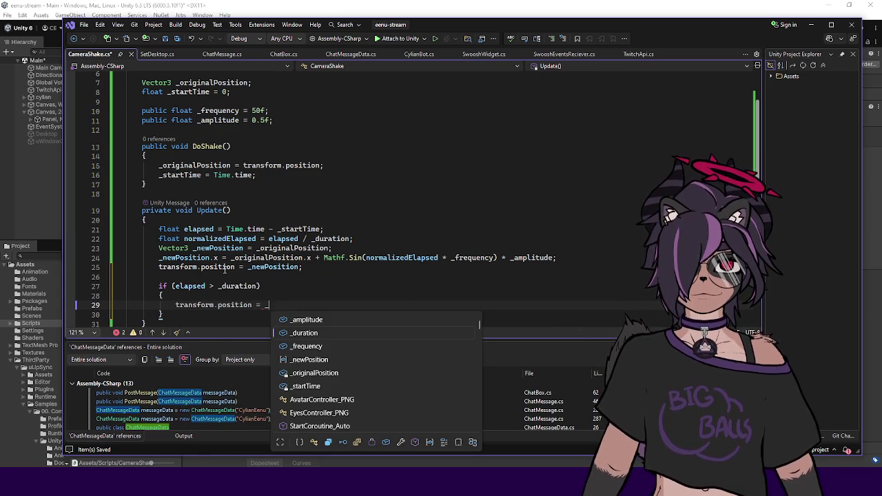
pyautogui.write('oritin')
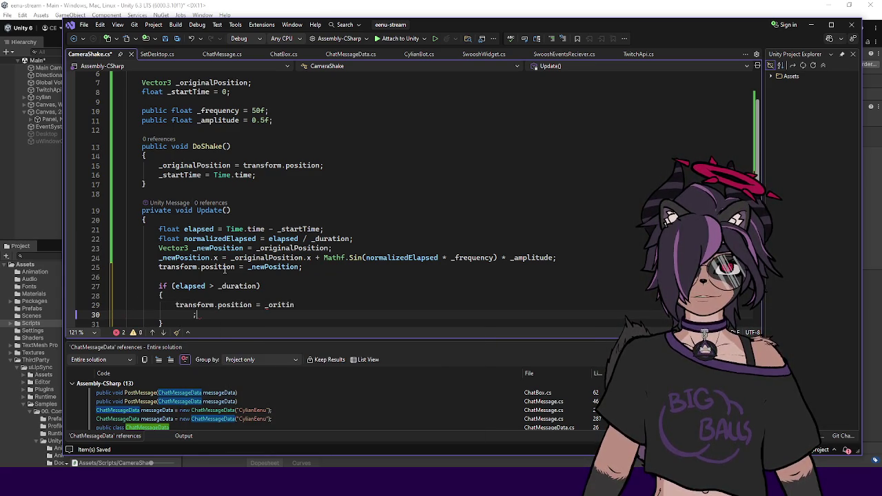
pyautogui.hotkey('ctrl', 'shift', 'Left')
pyautogui.write('_origi')
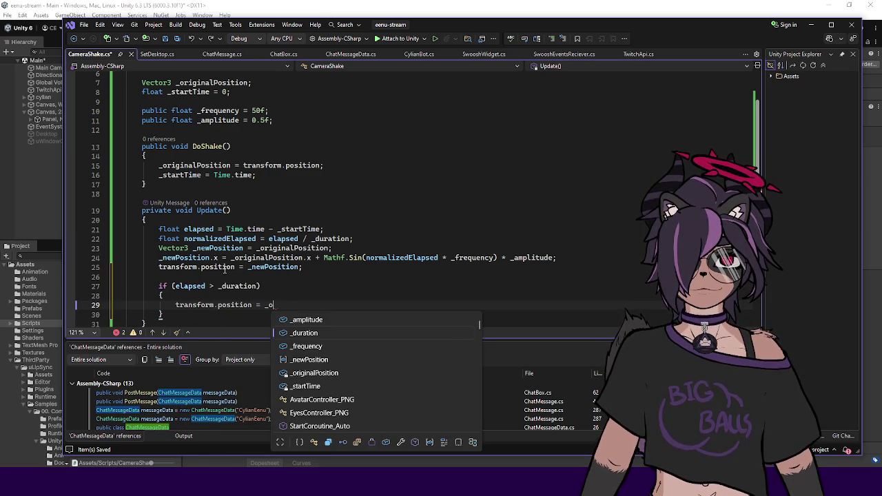
pyautogui.press('Tab')
pyautogui.write(';')
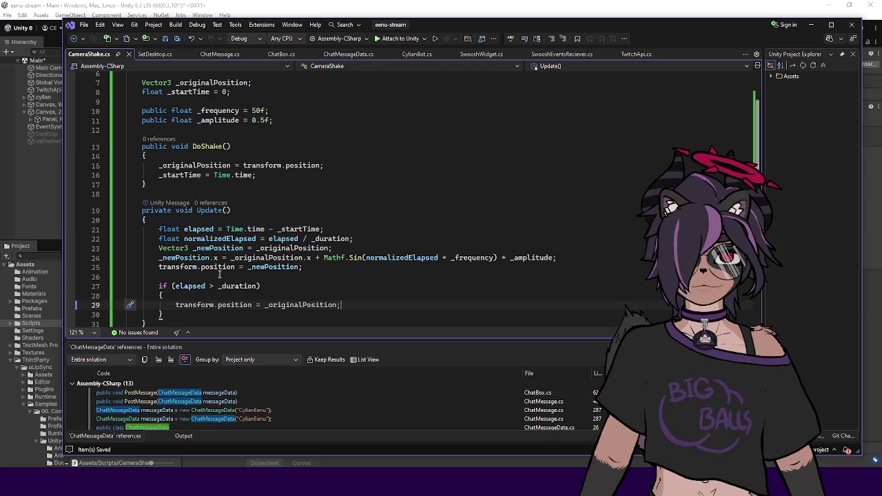
# Start a new field declaration line below the _amplitude field
pyautogui.scroll(2, 255, 127)
pyautogui.click(292, 177)
pyautogui.press('Return')
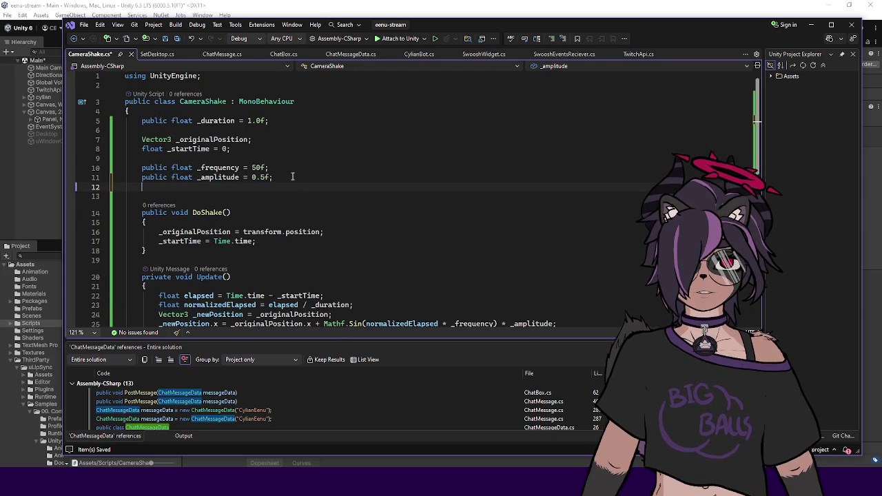
# Declare 'bool _isShaking = false;', set it true in DoShake, and save the script
pyautogui.write('bool is')
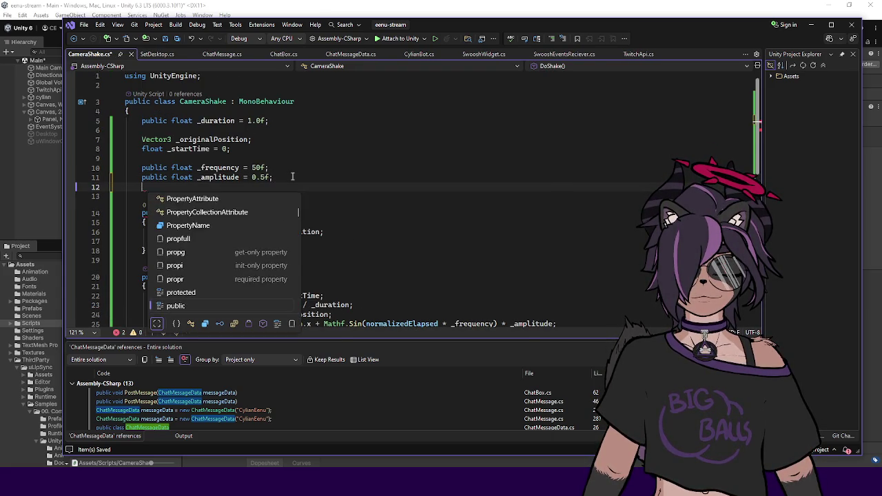
pyautogui.press('BackSpace')
pyautogui.press('BackSpace')
pyautogui.write('_isSh')
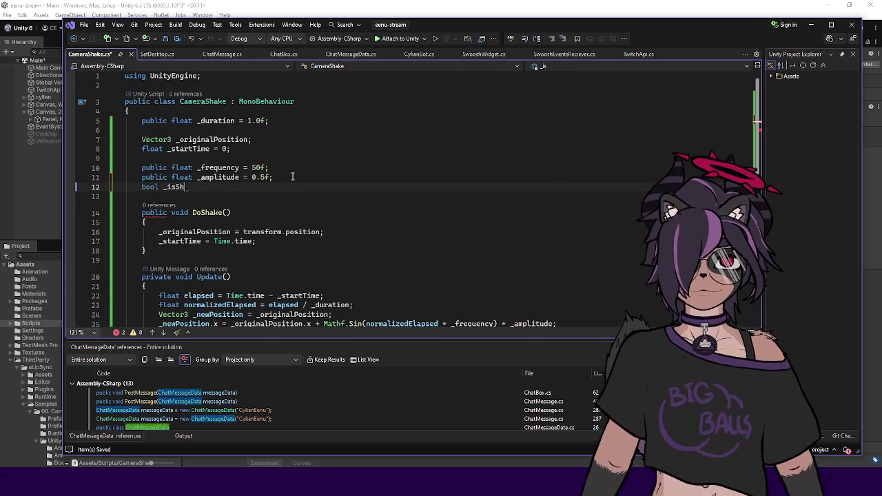
pyautogui.write('aking = f')
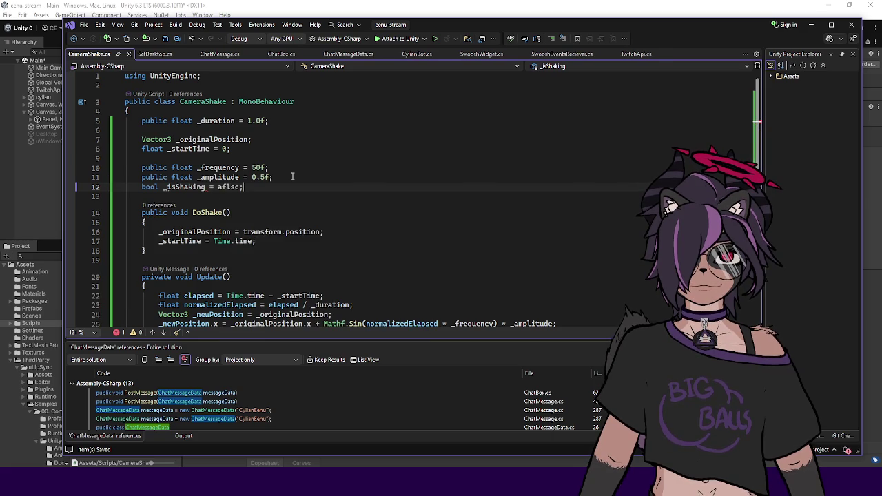
pyautogui.write('alse;')
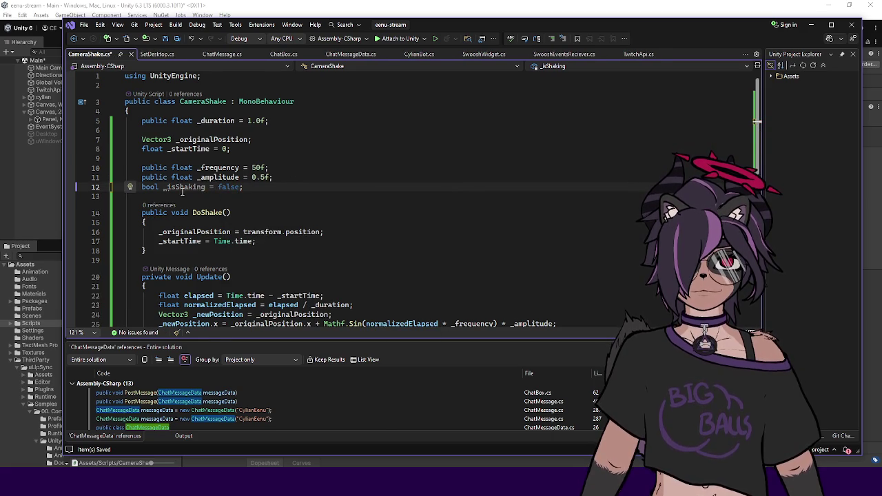
pyautogui.click(295, 240)
pyautogui.press('Return')
pyautogui.write('_isShaking = true;')
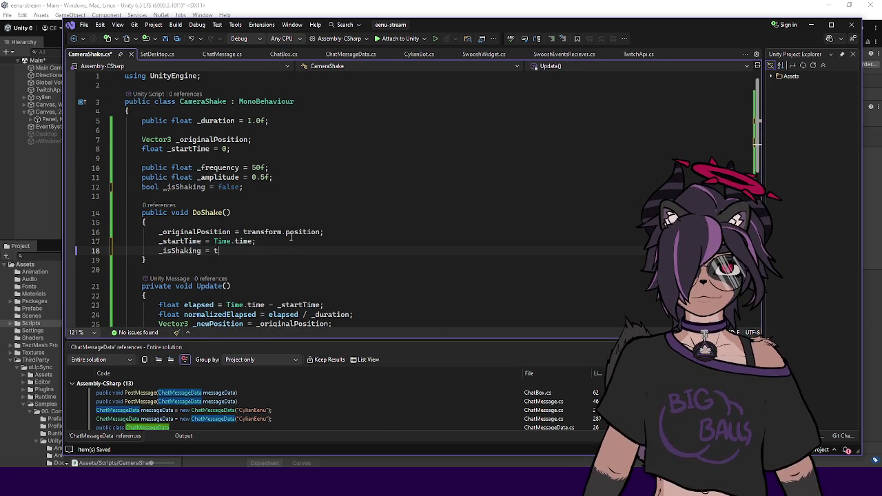
pyautogui.hotkey('ctrl', 's')
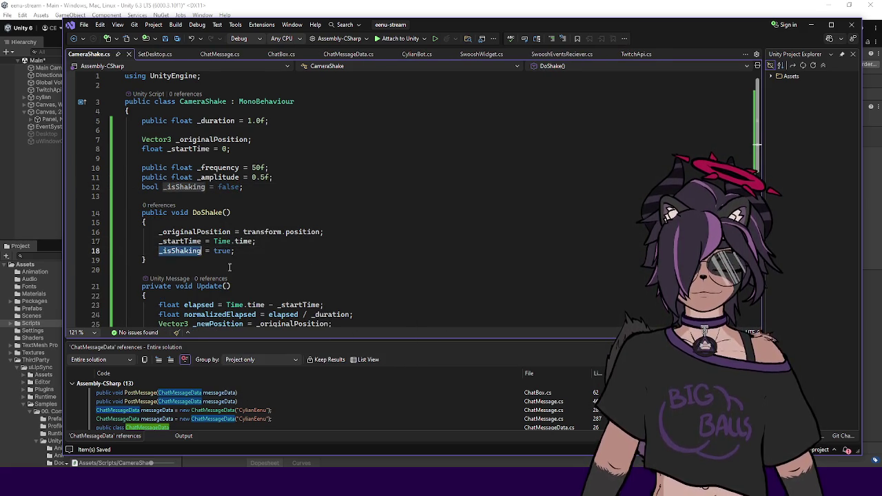
# Set _isShaking = false inside the duration check after the position reset
pyautogui.scroll(-5, 358, 242)
pyautogui.click(358, 242)
pyautogui.press('Return')
pyautogui.write('_isShaking = false;')
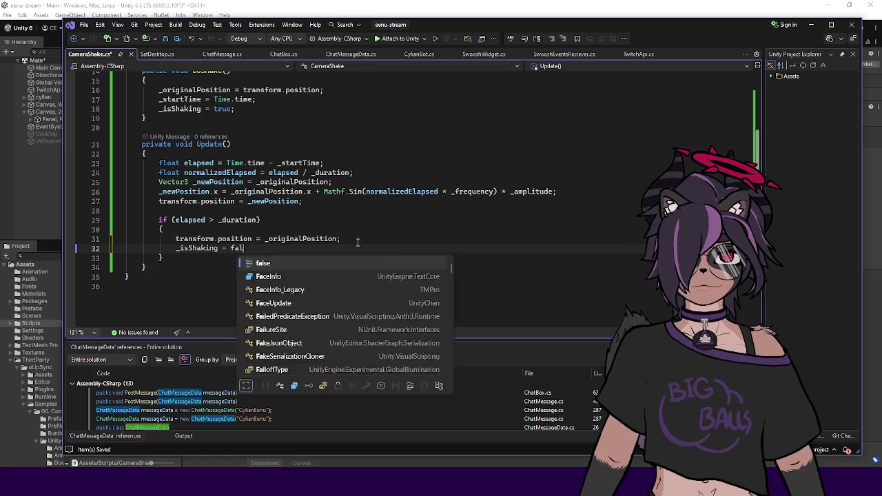
# Add 'if (!_isShaking) return;' at the top of Update
pyautogui.click(222, 153)
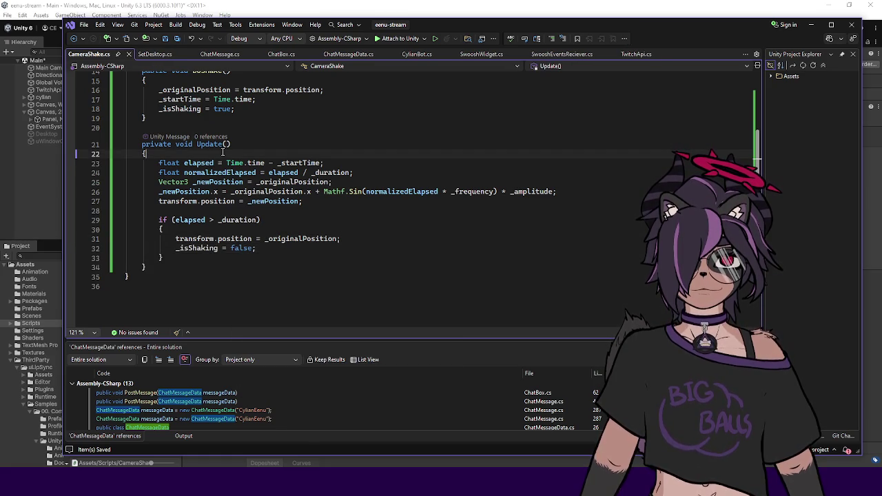
pyautogui.press('Return')
pyautogui.write('if (_i')
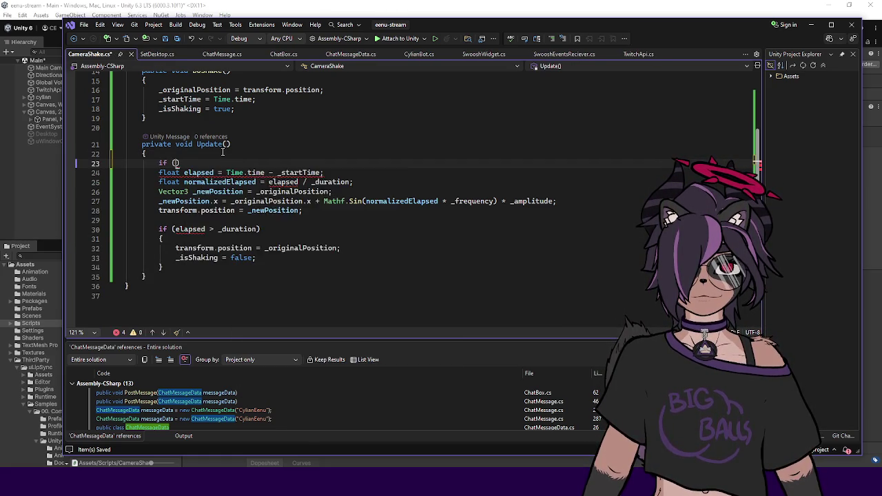
pyautogui.write('s')
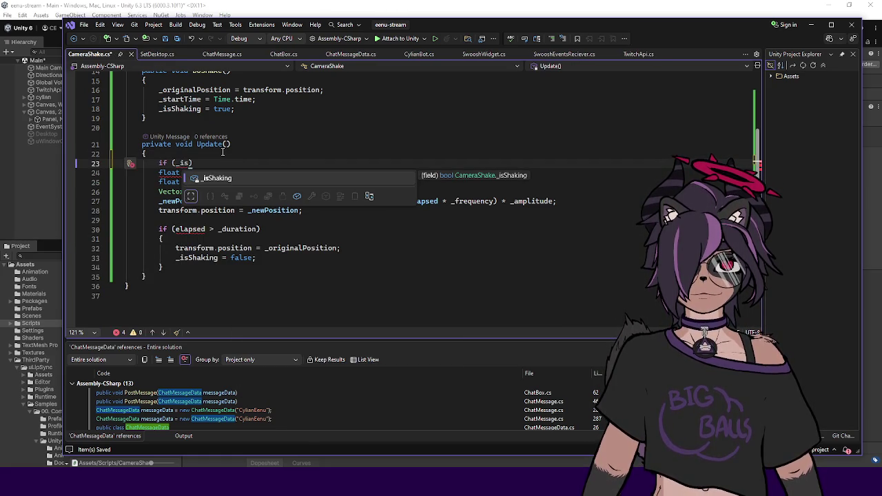
pyautogui.press('Tab')
pyautogui.hotkey('ctrl', 'Left')
pyautogui.write('!')
pyautogui.press('End')
pyautogui.write('return;')
pyautogui.press('Return')
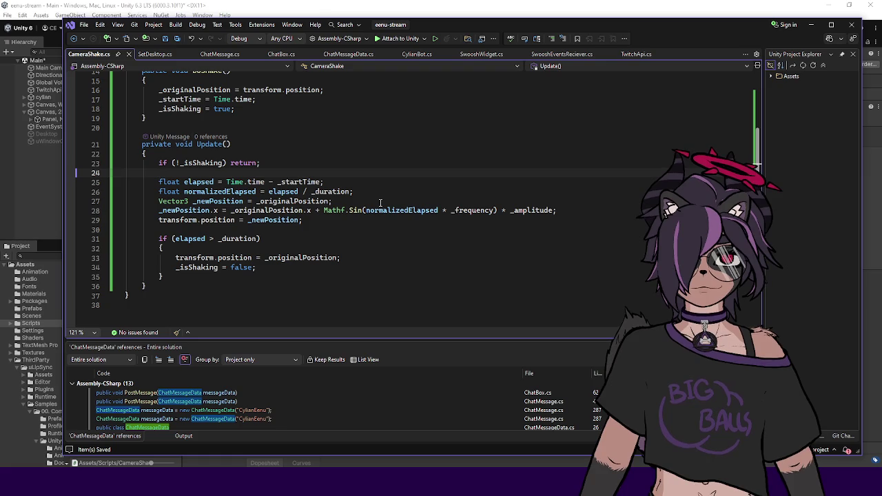
# Multiply the _newPosition.x shake offset on line 28 by (1.0f - normalizedElapsed)
pyautogui.moveTo(238, 210); pyautogui.dragTo(322, 210)
pyautogui.click(338, 222)
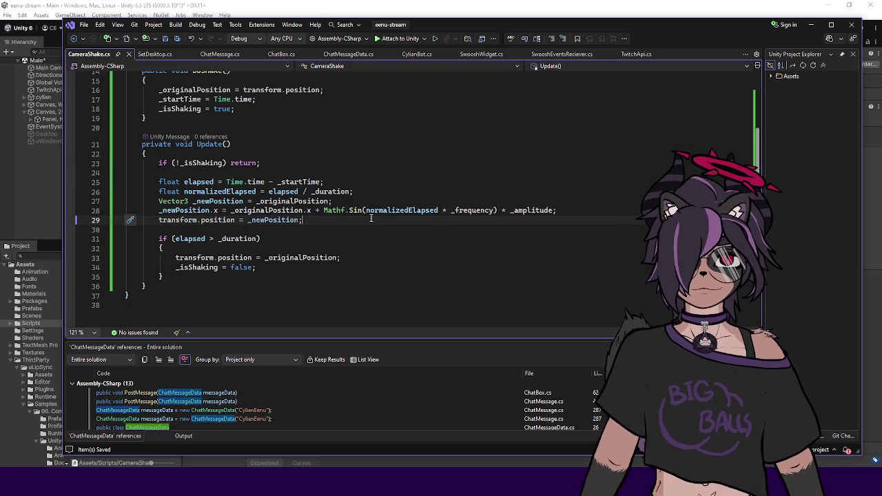
pyautogui.click(582, 212)
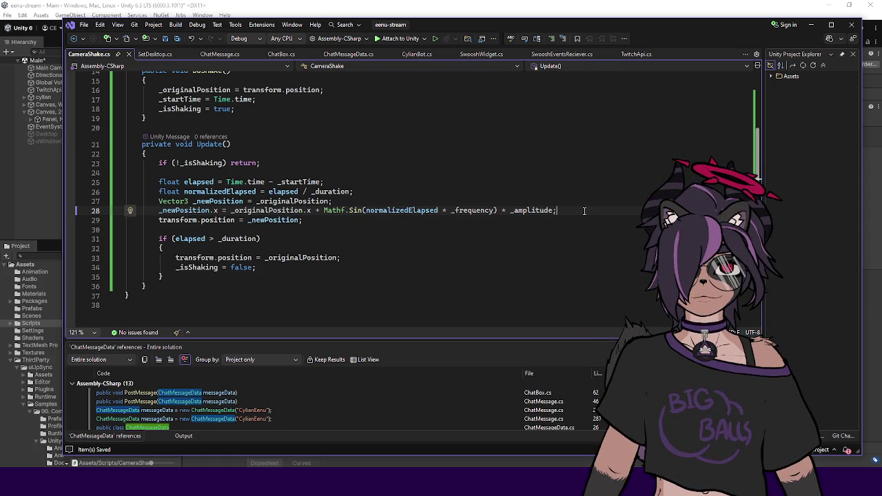
pyautogui.moveTo(572, 210); pyautogui.dragTo(158, 210)
pyautogui.click(371, 228)
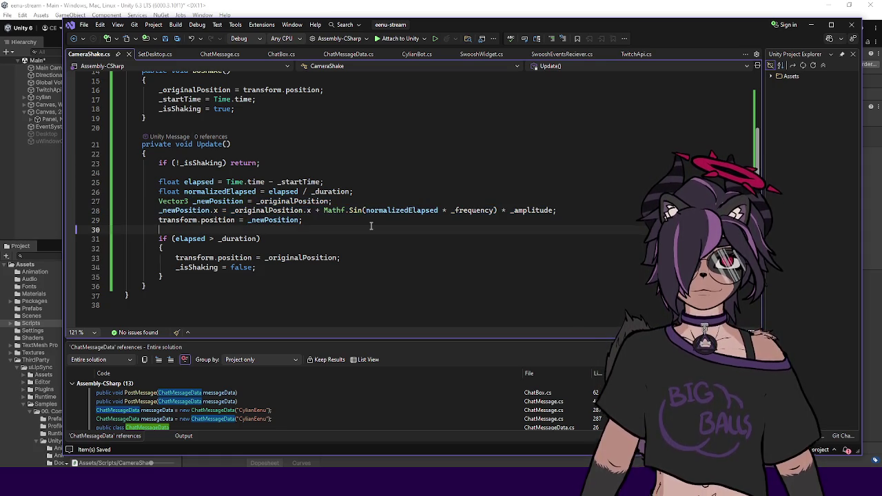
pyautogui.doubleClick(551, 211)
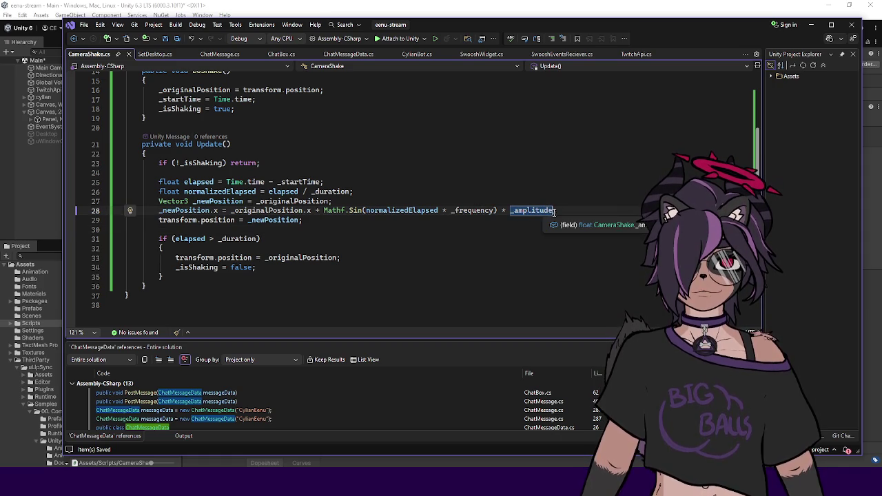
pyautogui.press('Right')
pyautogui.write('* ')
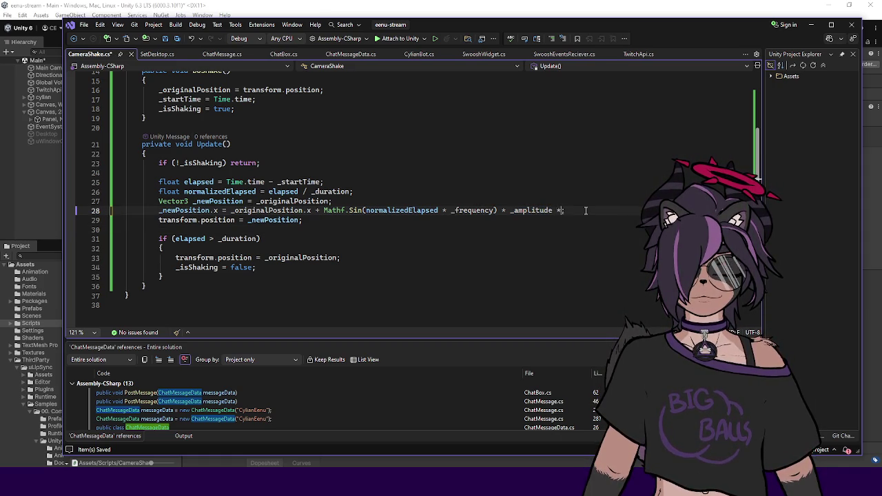
pyautogui.write('(1.0f - ')
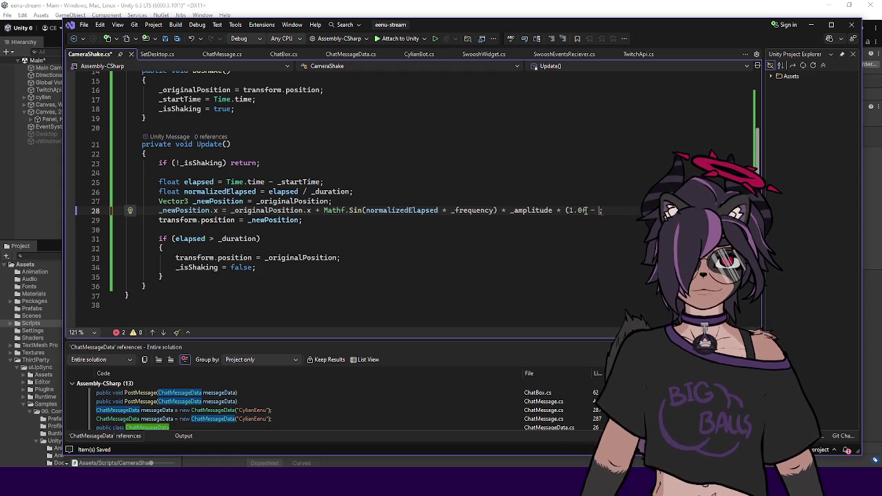
pyautogui.write('norm')
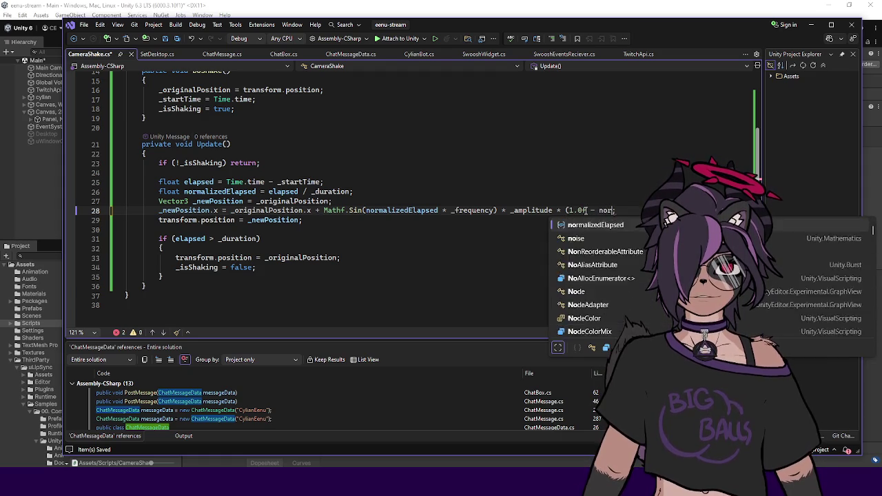
pyautogui.press('Tab')
pyautogui.click(592, 219)
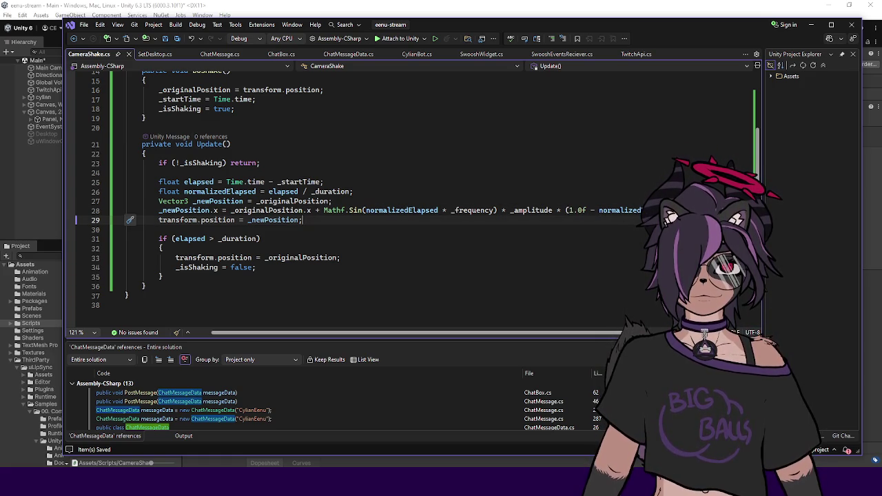
# Duplicate line 28 and change both .x references on the copy to .y
pyautogui.moveTo(579, 210); pyautogui.dragTo(158, 211)
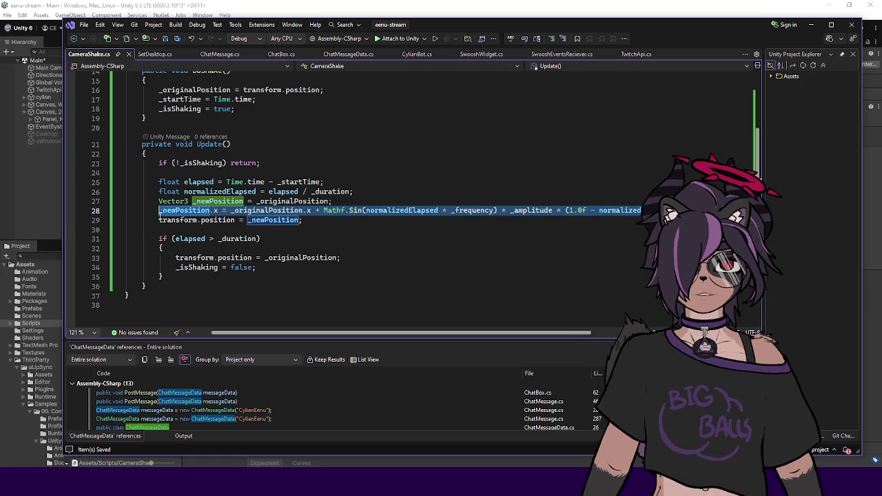
pyautogui.click(158, 210)
pyautogui.hotkey('ctrl', 'd')
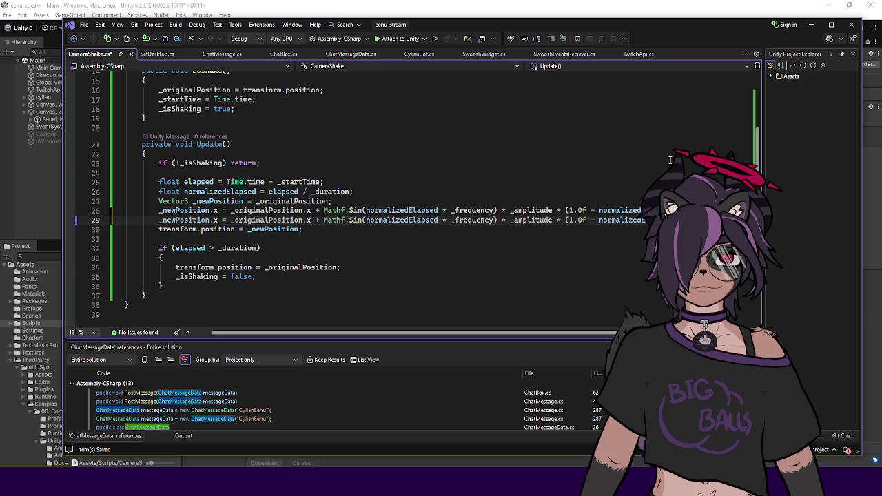
pyautogui.doubleClick(215, 220)
pyautogui.write('y')
pyautogui.doubleClick(308, 220)
pyautogui.write('y')
pyautogui.press('Escape')
# Add a + 0.7f offset after _frequency in the vertical sine, then return to Unity
pyautogui.click(343, 220)
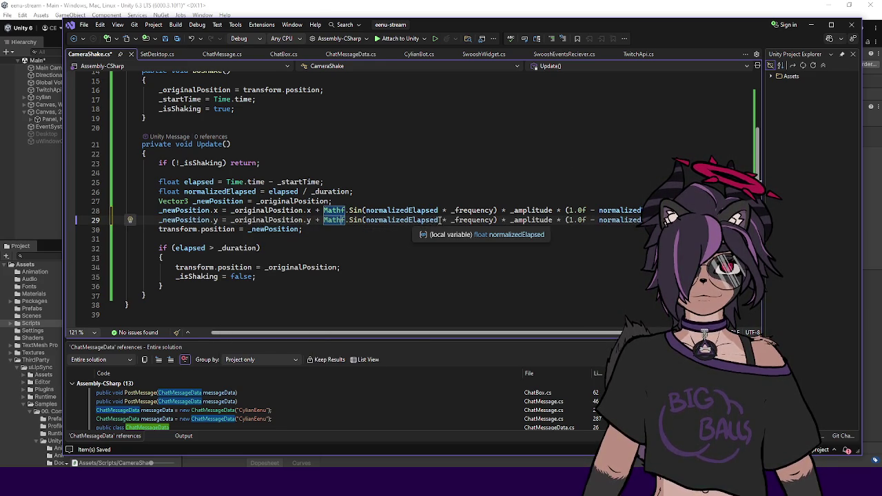
pyautogui.click(496, 220)
pyautogui.write('+ 0.2f')
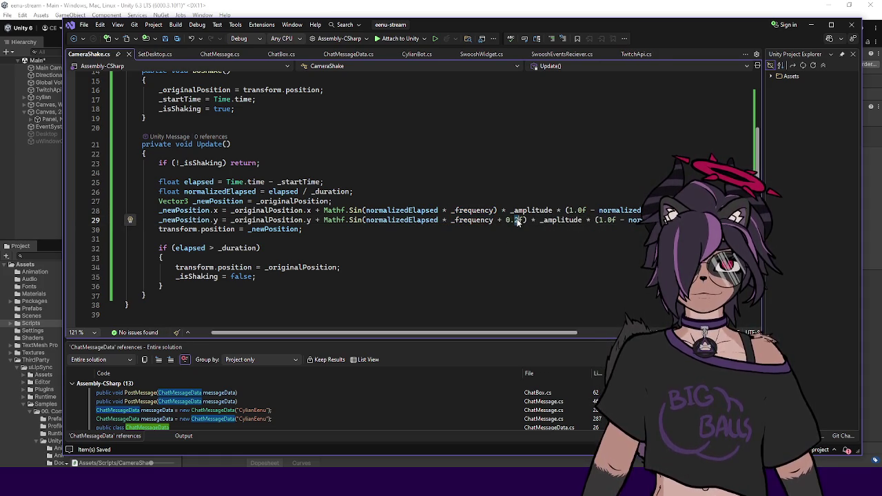
pyautogui.click(518, 220)
pyautogui.press('BackSpace')
pyautogui.write('7')
pyautogui.click(495, 239)
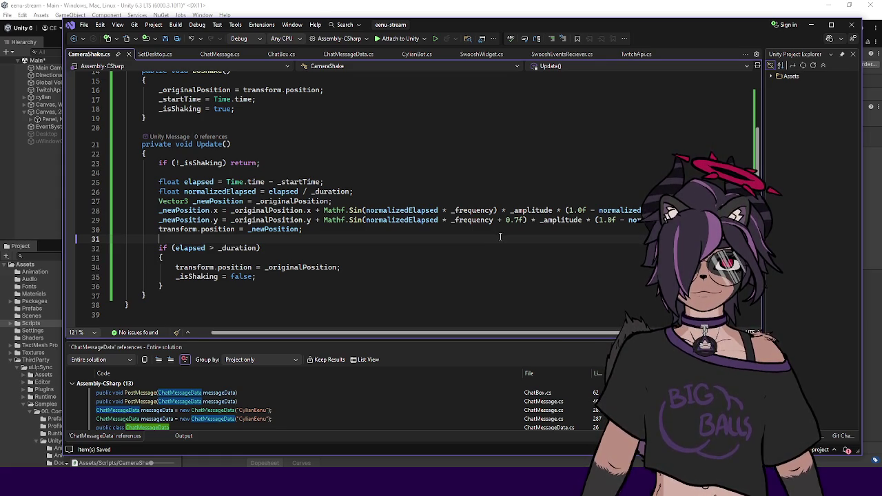
pyautogui.click(28, 208)
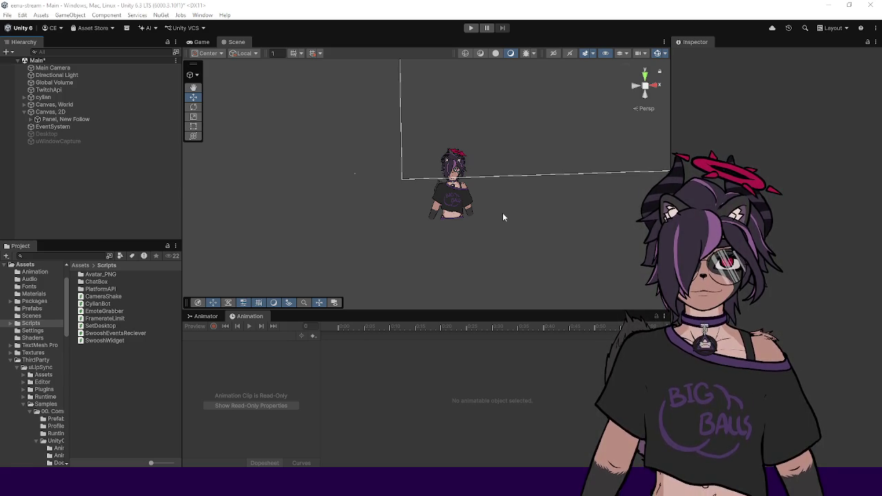
# Save the Main scene, select the Main Camera, and enter Play mode
pyautogui.hotkey('ctrl', 's')
pyautogui.click(53, 68)
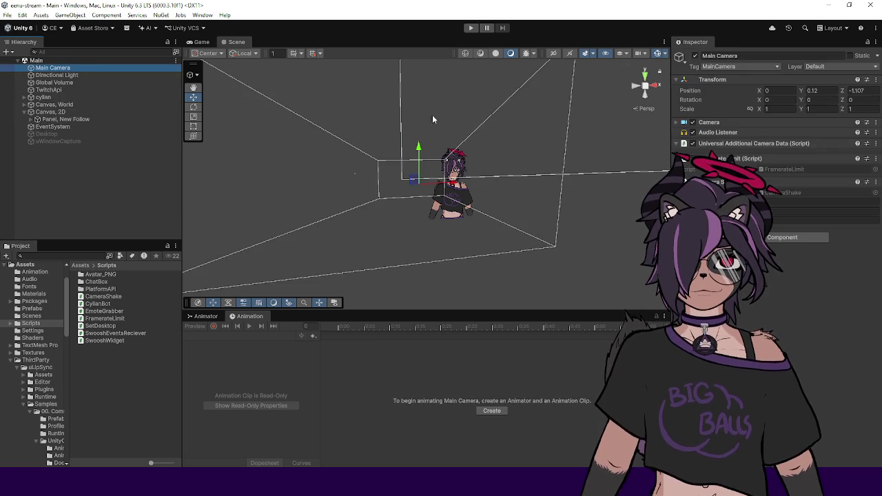
pyautogui.click(472, 30)
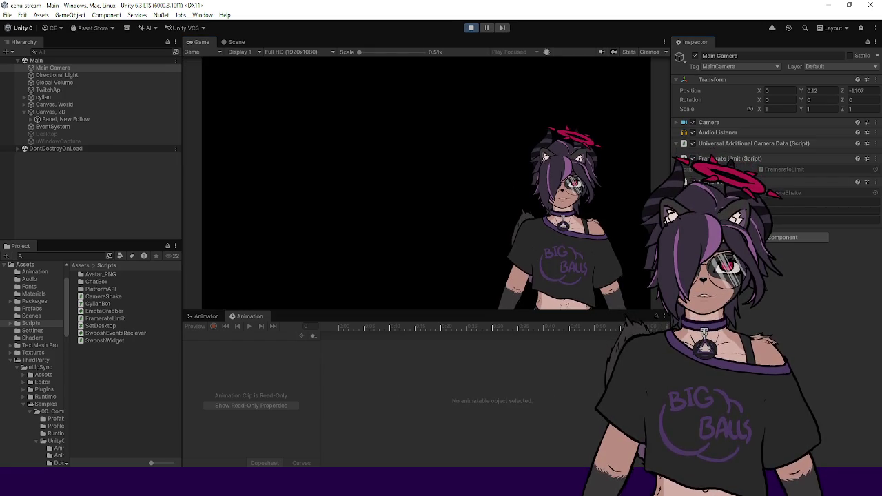
pyautogui.rightClick(746, 182)
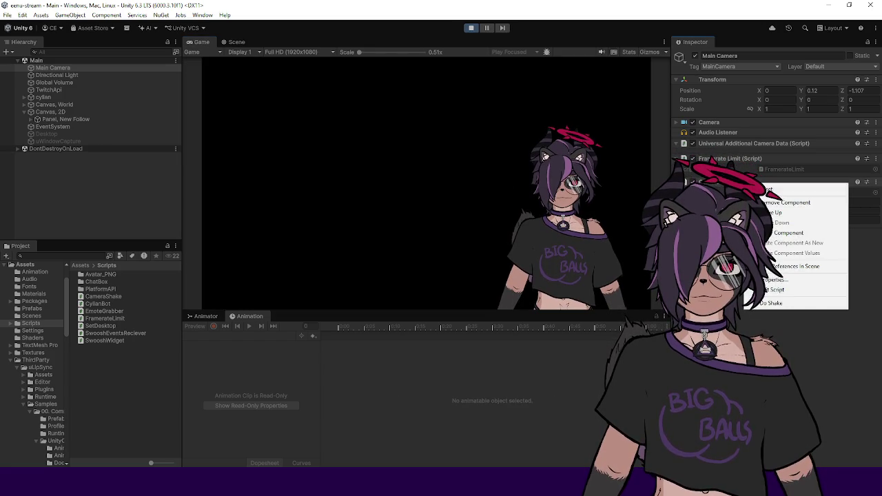
# Run Do Shake from the CameraShake component menu seven times, watching the camera jitter
pyautogui.click(786, 292)
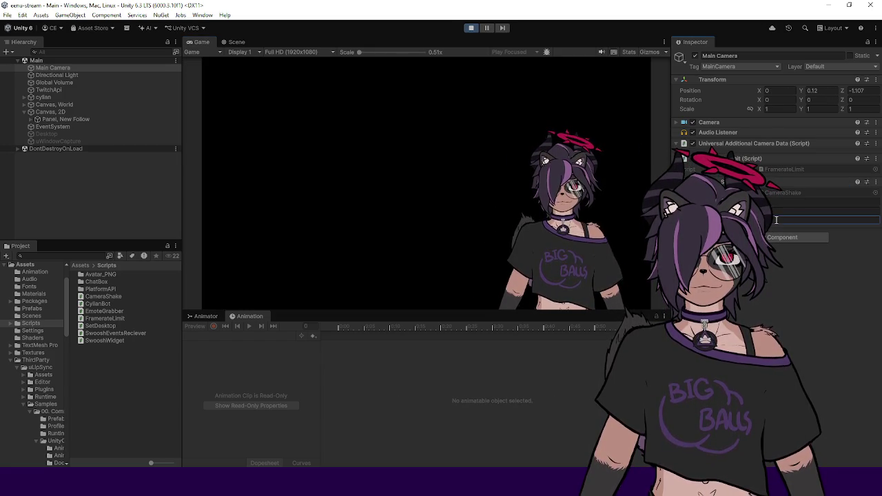
pyautogui.rightClick(741, 182)
pyautogui.click(770, 301)
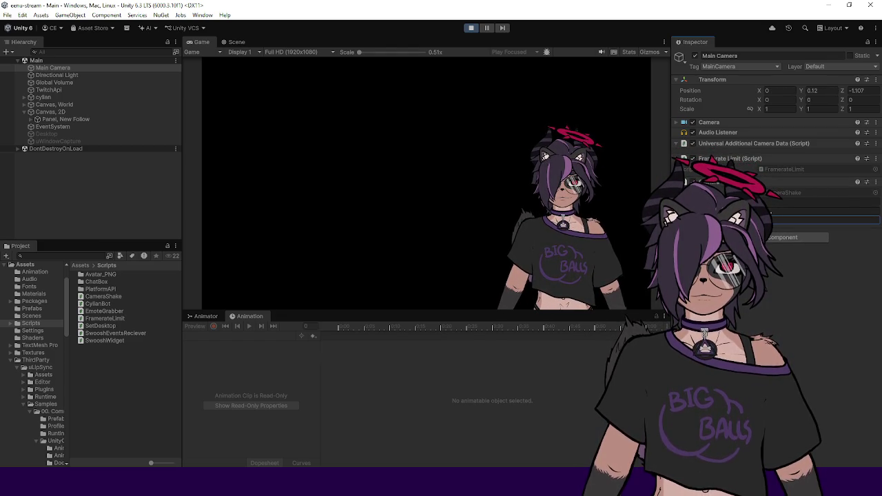
pyautogui.rightClick(741, 183)
pyautogui.click(765, 302)
pyautogui.rightClick(742, 183)
pyautogui.click(765, 303)
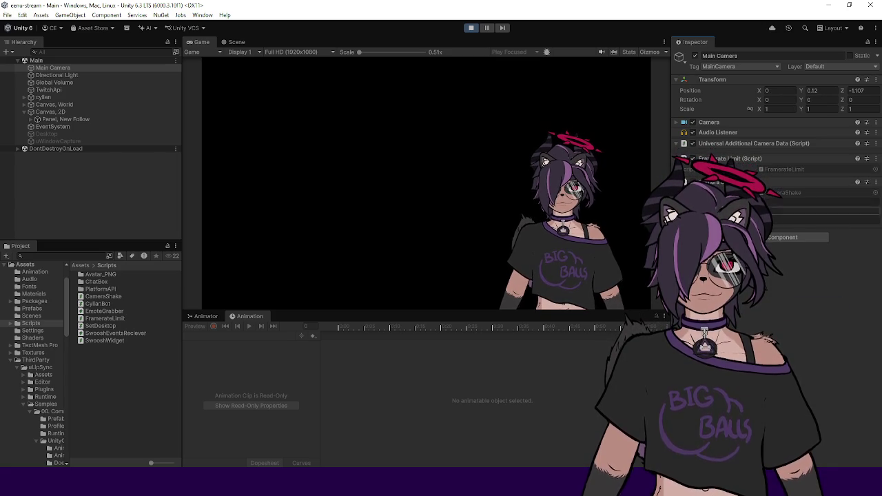
pyautogui.rightClick(704, 181)
pyautogui.click(730, 293)
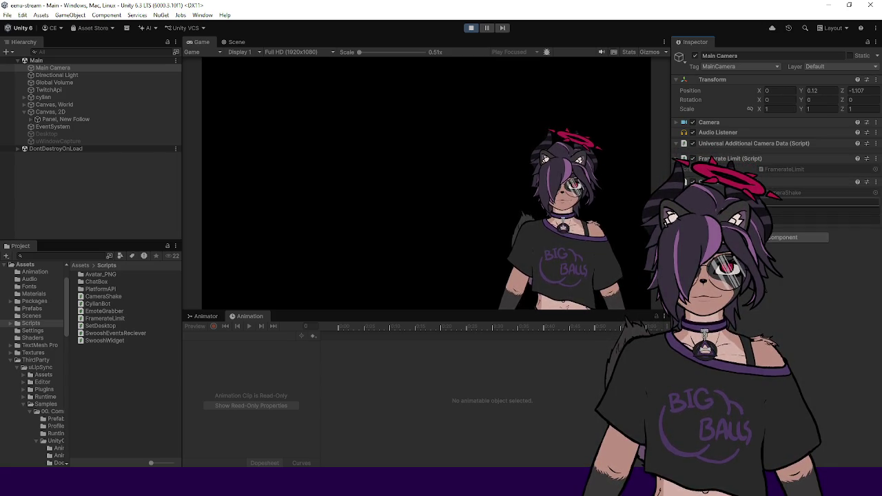
pyautogui.rightClick(703, 181)
pyautogui.click(777, 285)
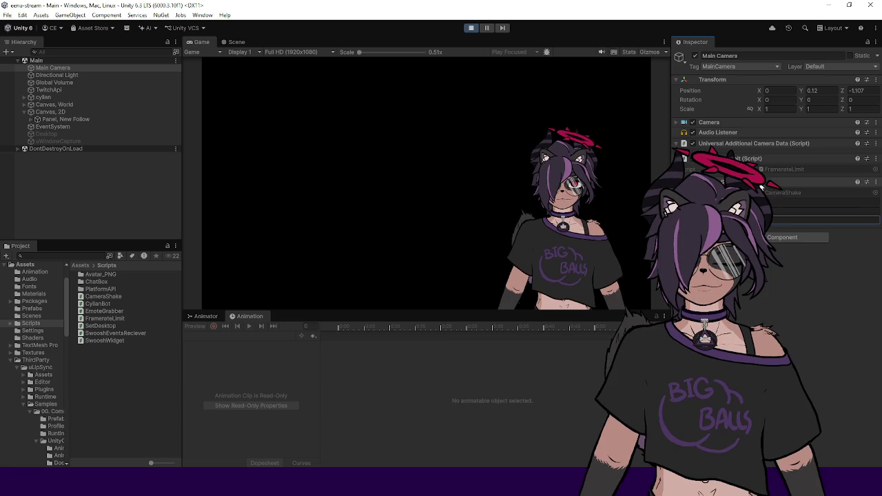
pyautogui.rightClick(758, 182)
pyautogui.click(805, 301)
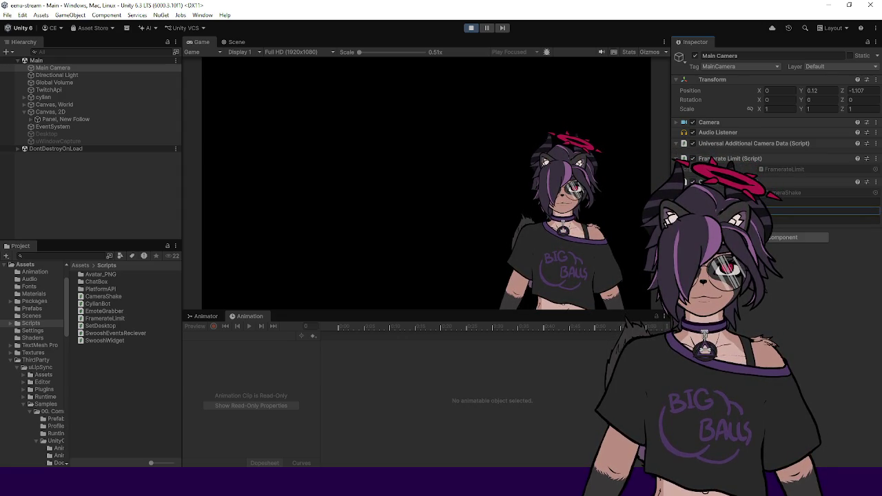
# Run Do Shake seven more times, confirming the camera settles back at X 0, Y 0.12
pyautogui.click(792, 237)
pyautogui.click(769, 300)
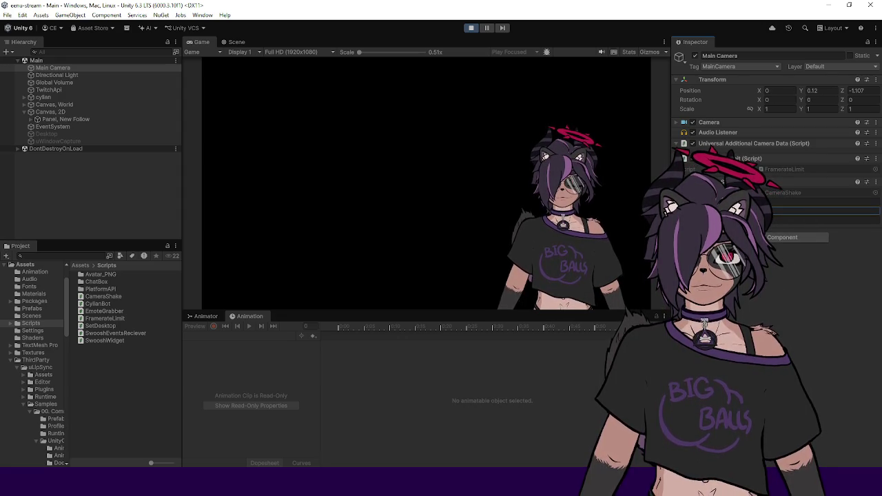
pyautogui.click(793, 237)
pyautogui.click(777, 300)
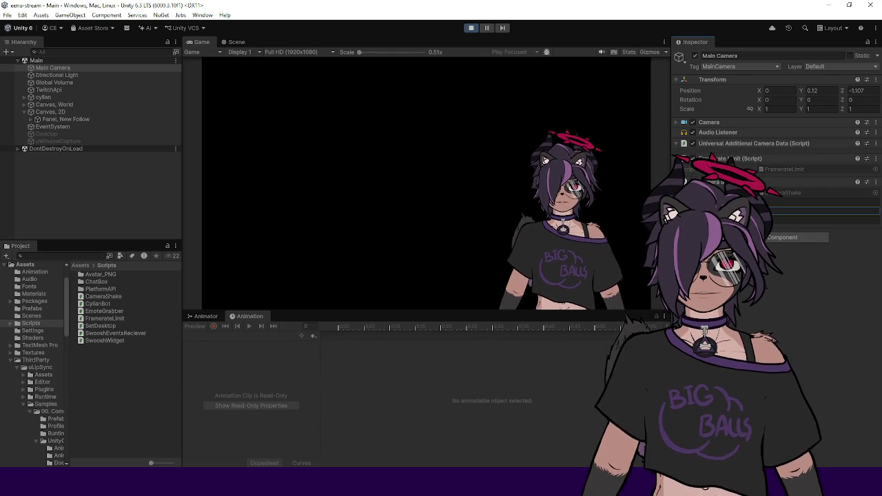
pyautogui.click(792, 238)
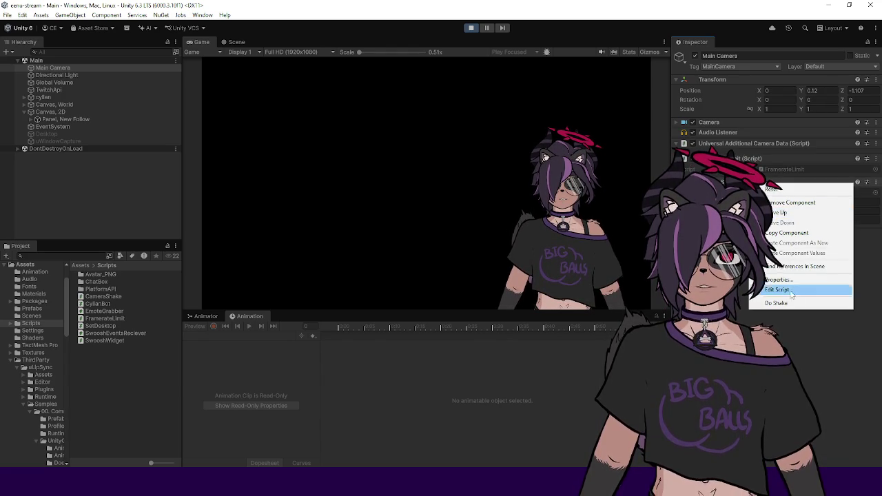
pyautogui.click(790, 301)
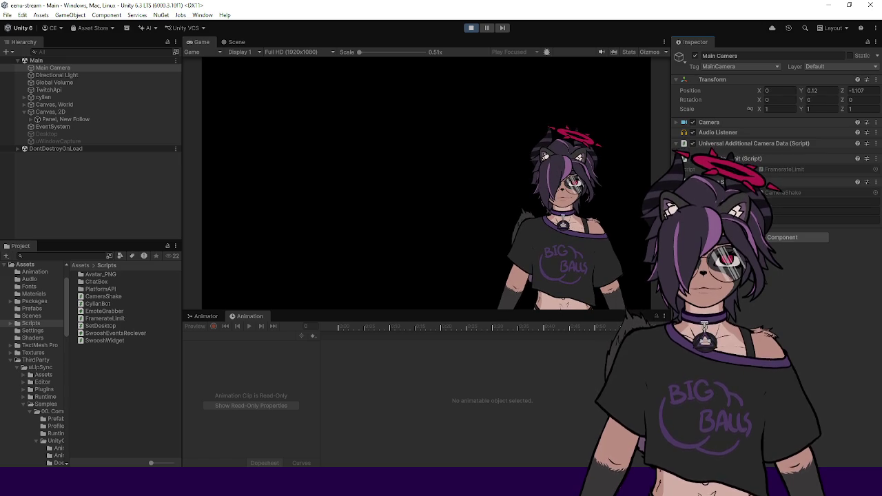
pyautogui.rightClick(762, 182)
pyautogui.click(776, 298)
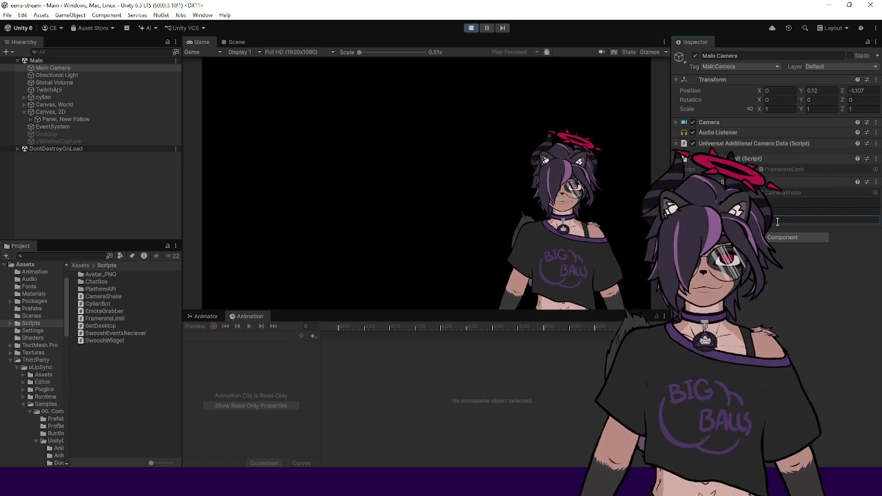
pyautogui.rightClick(761, 182)
pyautogui.click(792, 306)
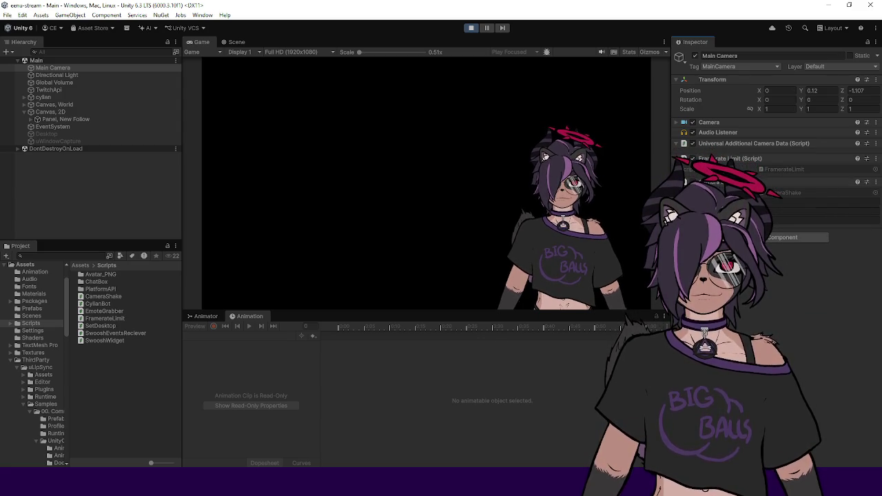
pyautogui.rightClick(759, 183)
pyautogui.click(780, 301)
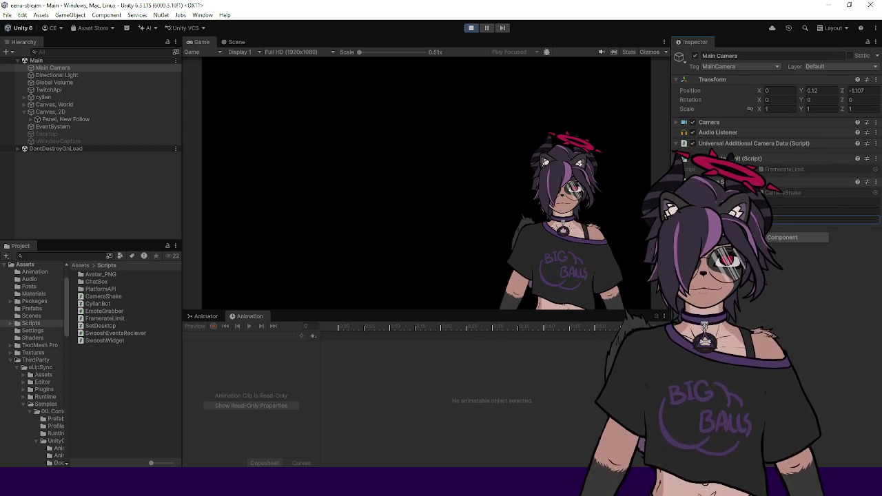
pyautogui.rightClick(761, 182)
pyautogui.click(757, 301)
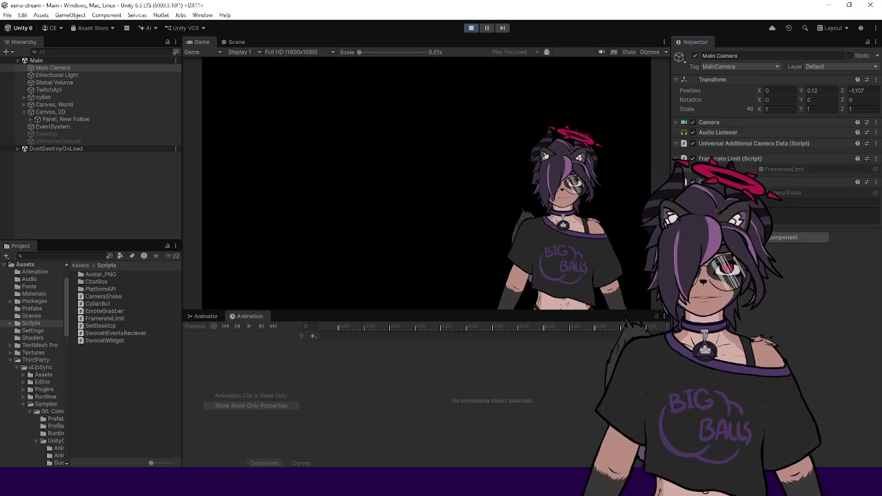
pyautogui.hotkey('alt', 'Tab')
pyautogui.hotkey('alt', 'Tab')
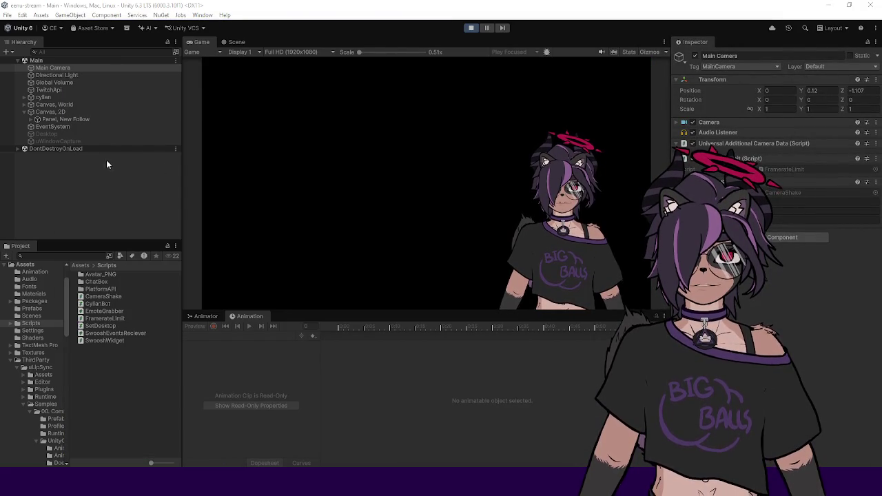
# Enable the Desktop and uWindowCapture objects, then select the Main Camera
pyautogui.click(76, 139)
pyautogui.keyDown('shift'); pyautogui.click(76, 134); pyautogui.keyUp('shift')
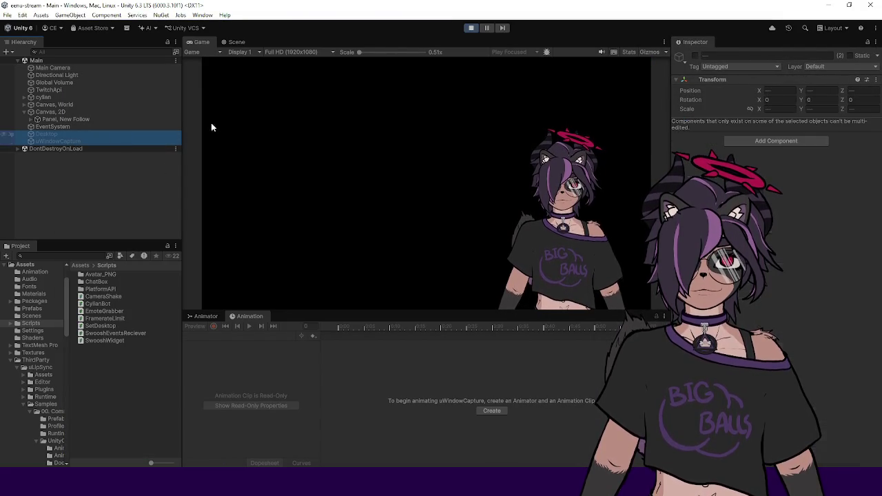
pyautogui.click(695, 55)
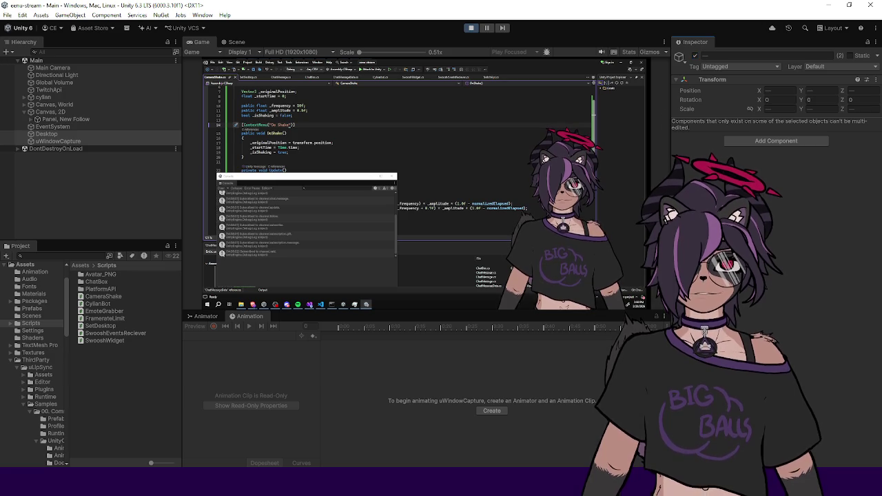
pyautogui.click(76, 67)
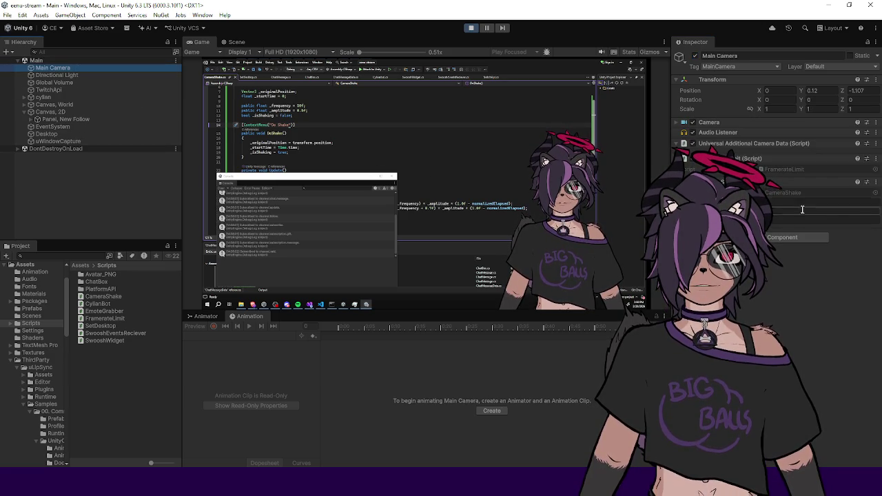
# Trigger Do Shake seven times on the CameraShake component, then stop Play mode
pyautogui.rightClick(751, 182)
pyautogui.click(771, 303)
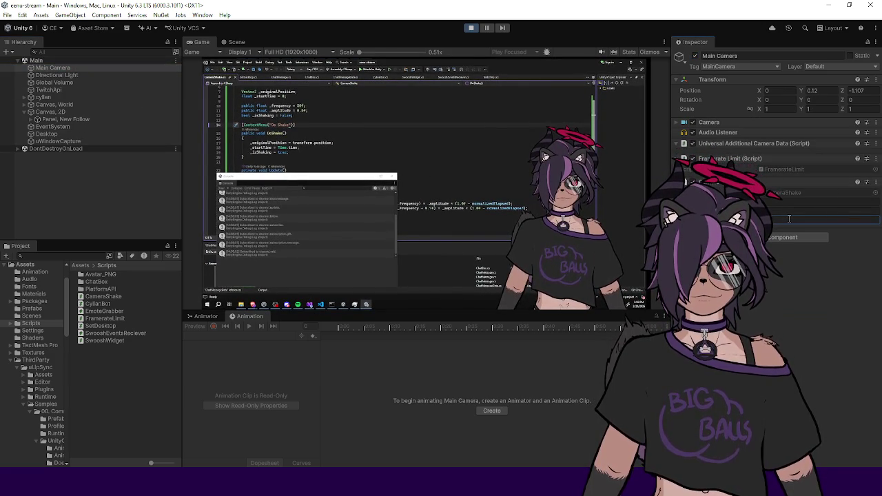
pyautogui.rightClick(751, 182)
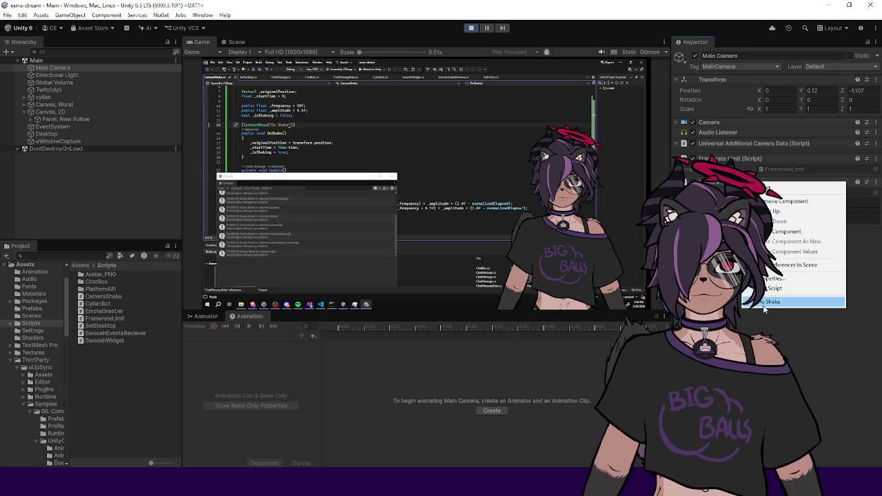
pyautogui.click(763, 303)
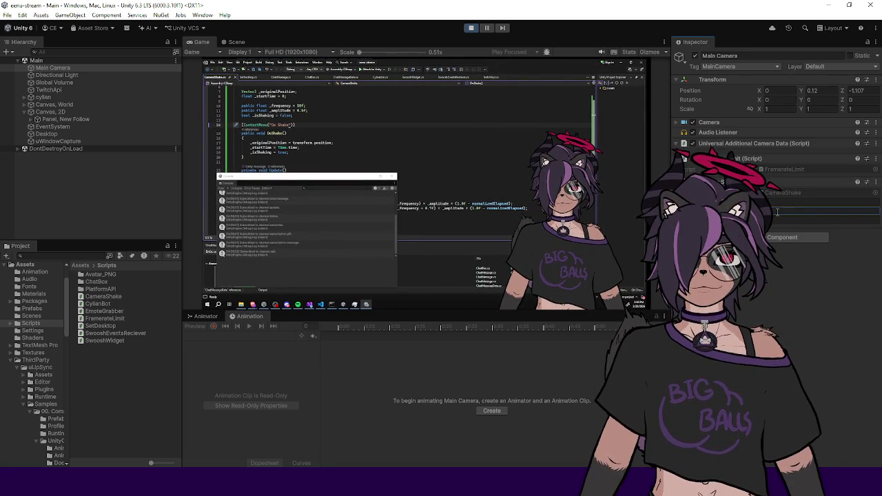
pyautogui.rightClick(751, 182)
pyautogui.click(762, 304)
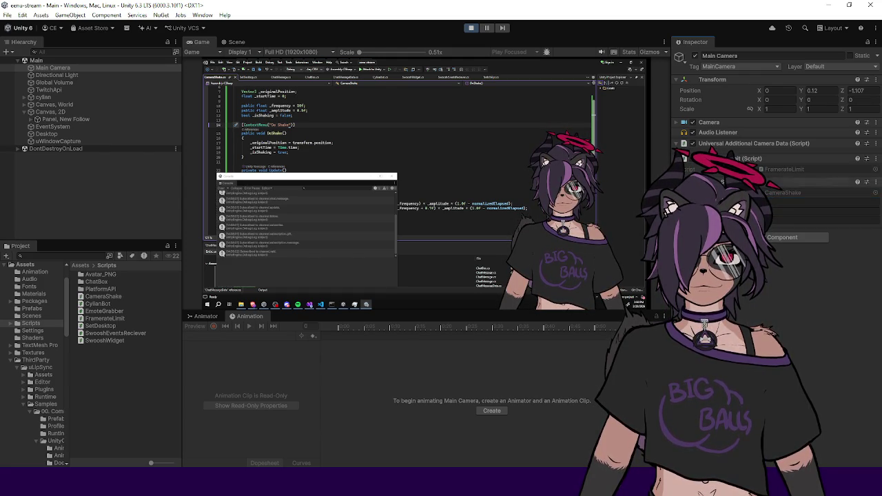
pyautogui.rightClick(714, 183)
pyautogui.click(778, 299)
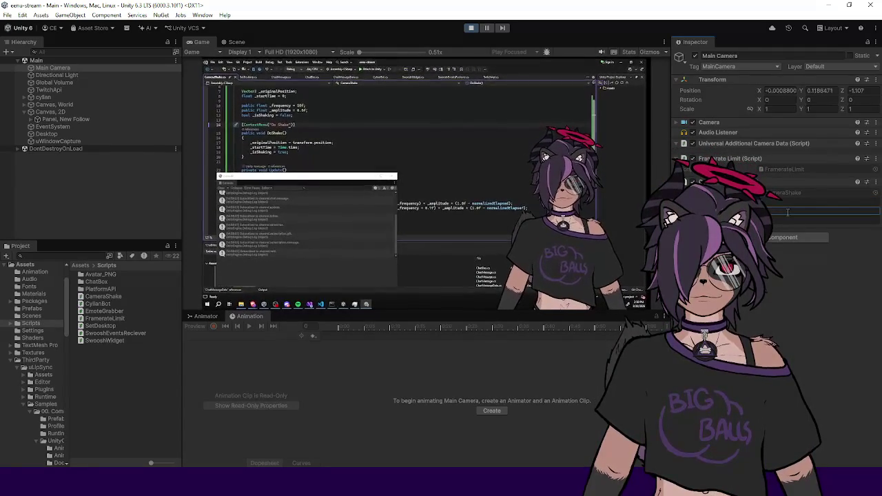
pyautogui.rightClick(727, 185)
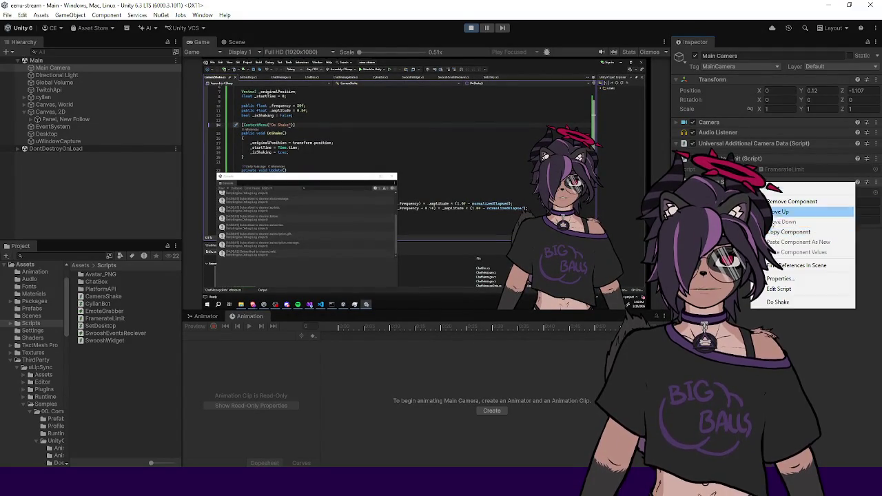
pyautogui.click(790, 302)
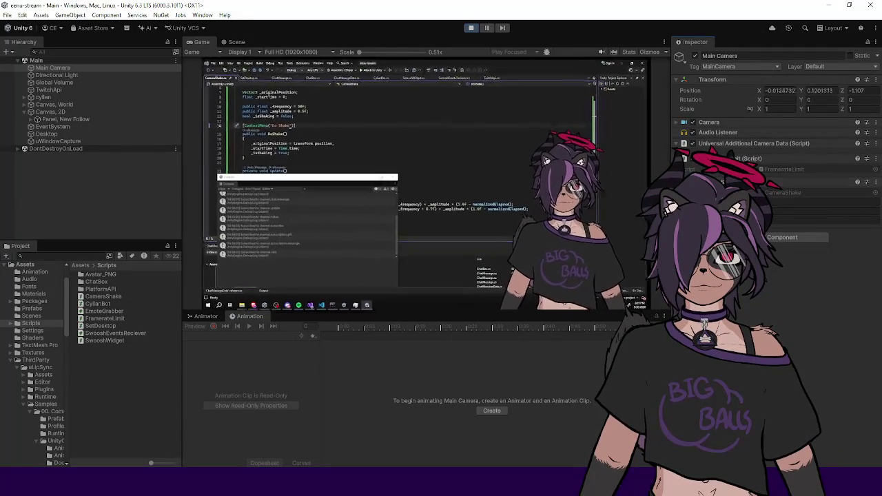
pyautogui.rightClick(727, 183)
pyautogui.click(776, 211)
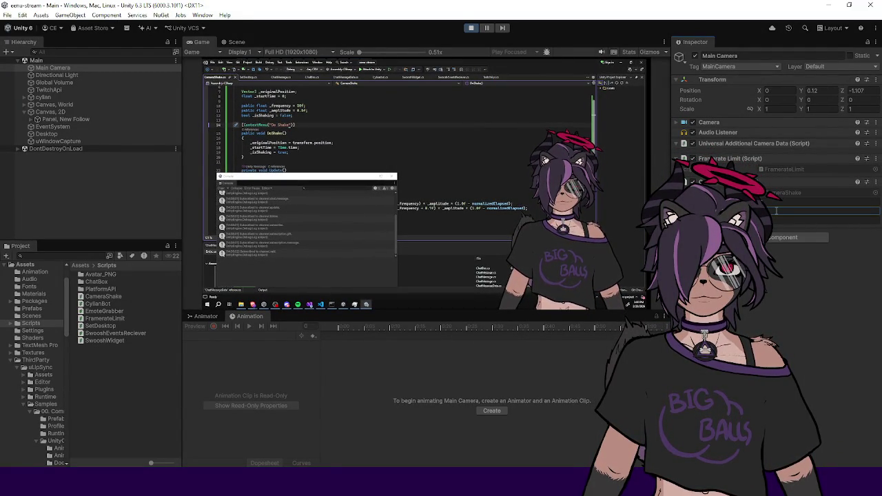
pyautogui.rightClick(727, 183)
pyautogui.click(771, 302)
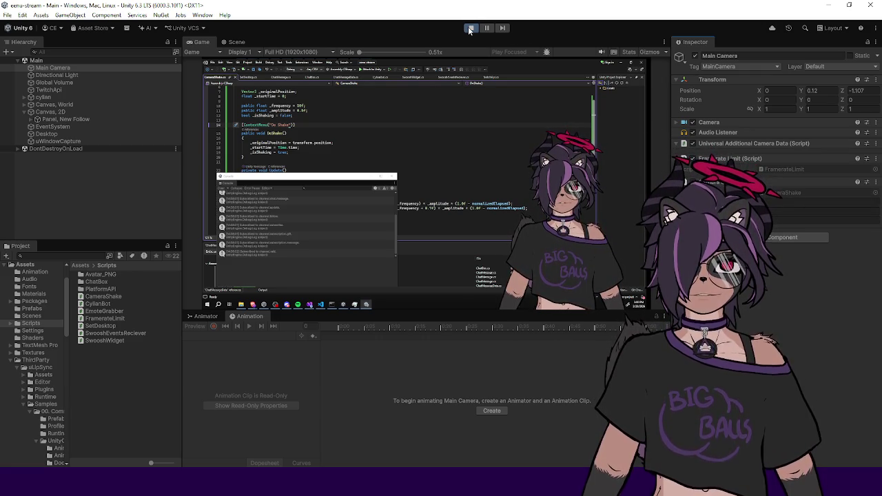
pyautogui.click(469, 29)
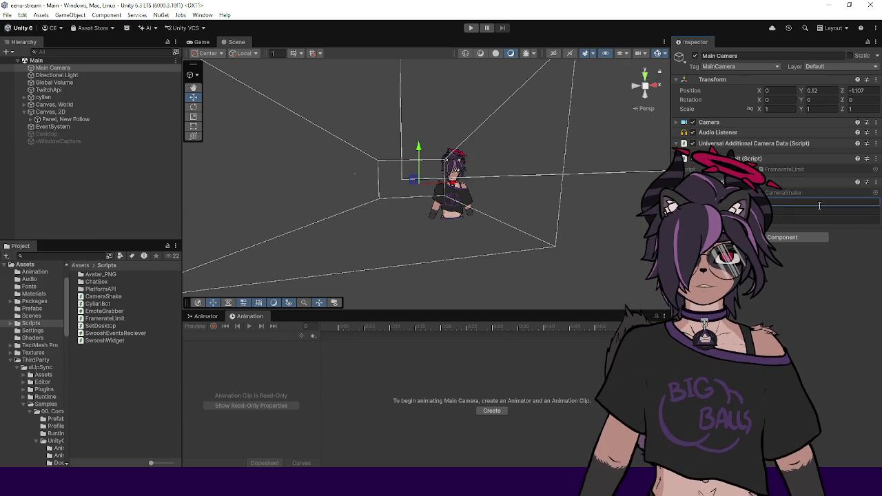
# Finish editing the CameraShake fields and start Play mode again
pyautogui.press('Tab')
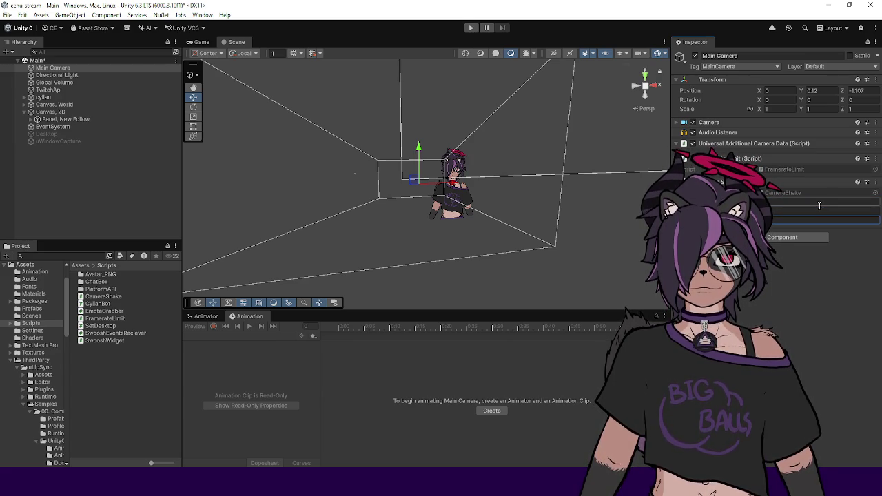
pyautogui.click(766, 275)
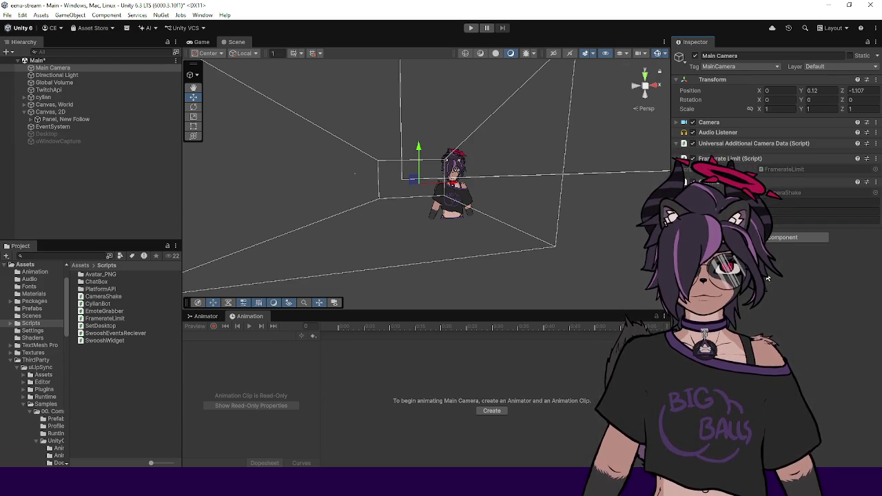
pyautogui.click(470, 29)
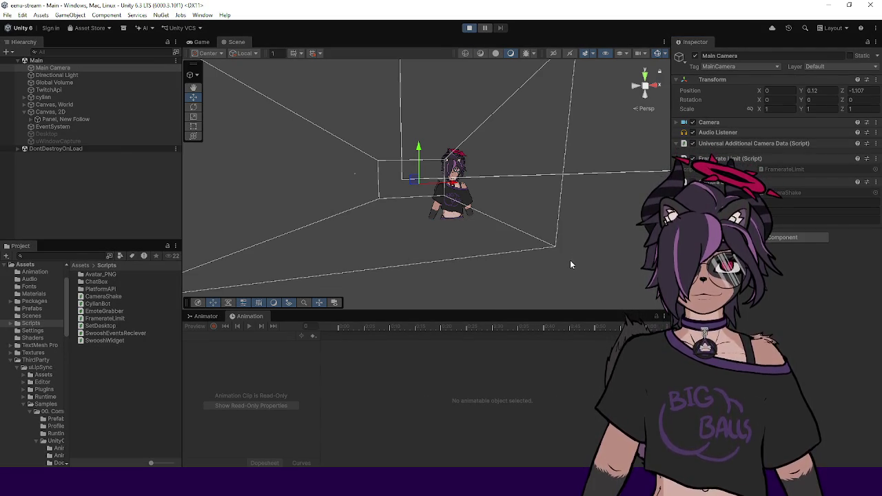
pyautogui.click(83, 135)
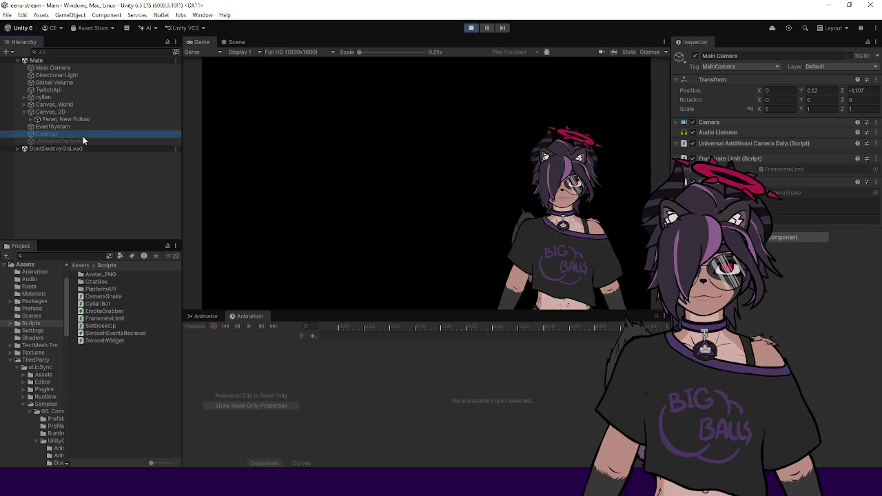
# Activate the Desktop and uWindowCapture objects together, then select the Main Camera
pyautogui.keyDown('shift'); pyautogui.click(78, 140); pyautogui.keyUp('shift')
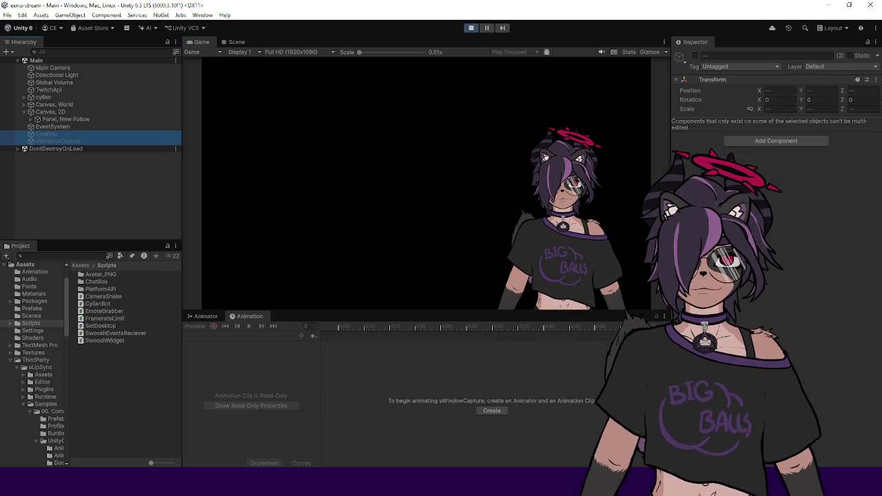
pyautogui.click(690, 71)
pyautogui.click(695, 55)
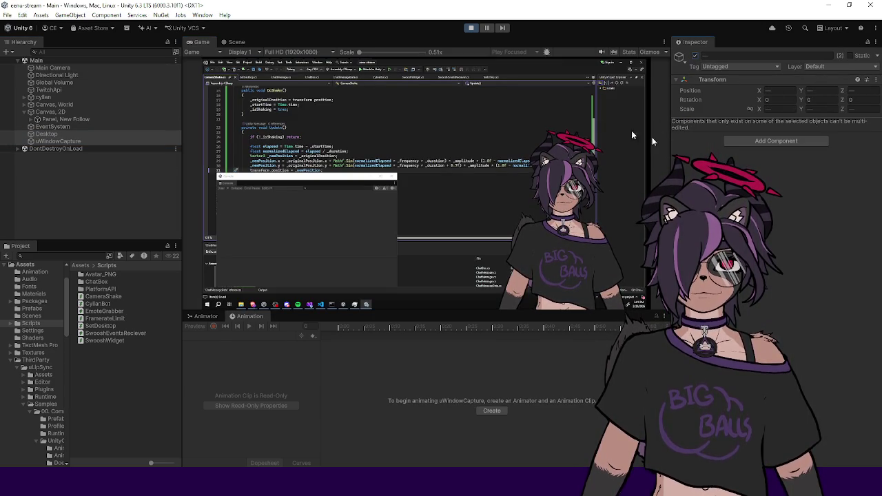
pyautogui.click(74, 68)
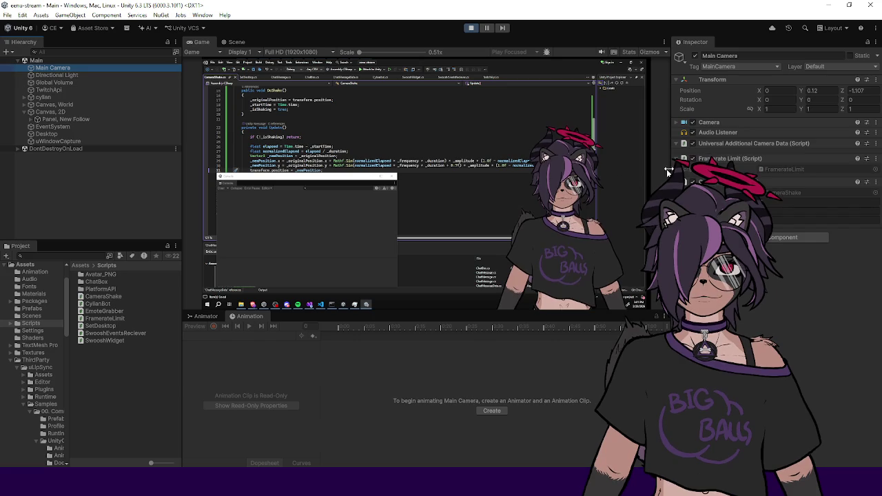
# Trigger Do Shake four times on the Main Camera, then open the CameraShake script
pyautogui.rightClick(751, 184)
pyautogui.click(789, 305)
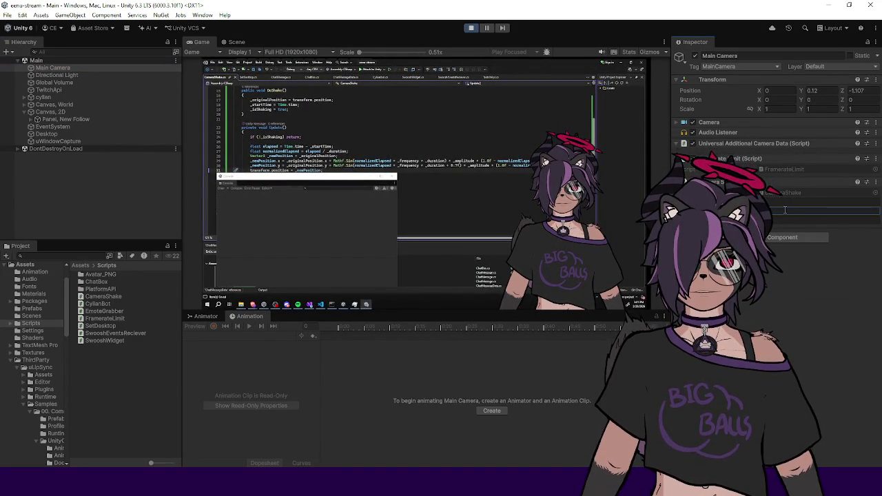
pyautogui.rightClick(748, 182)
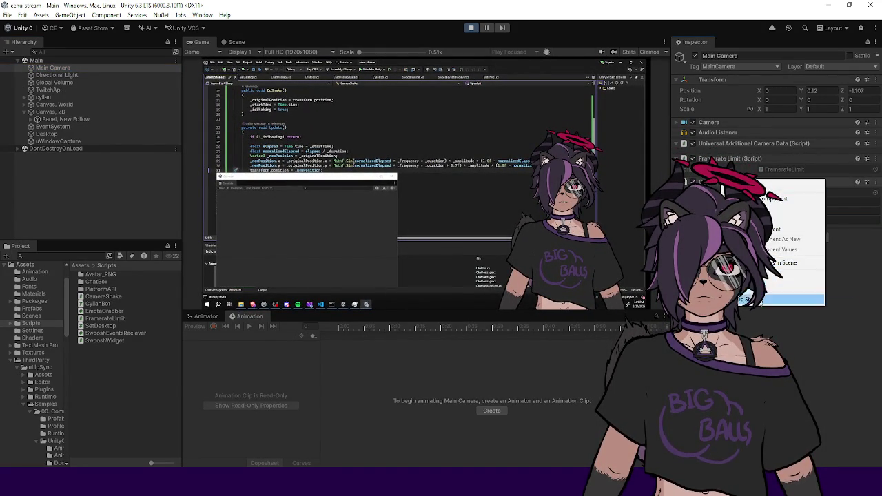
pyautogui.click(789, 298)
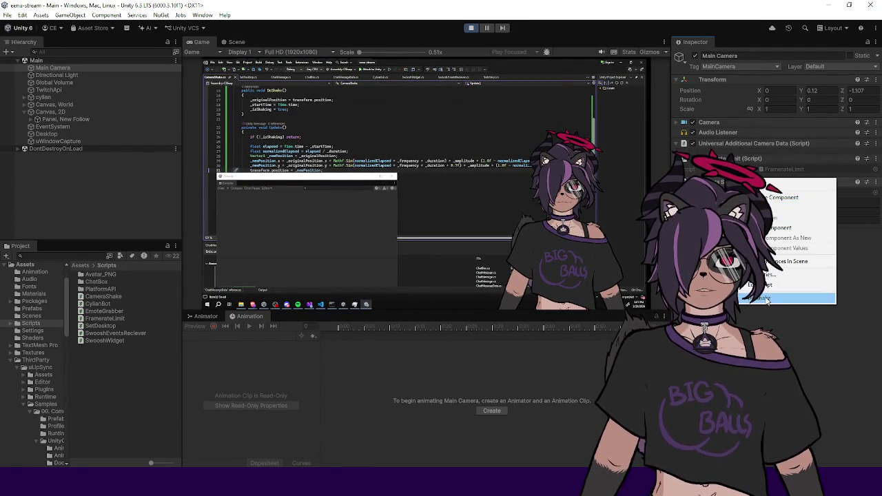
pyautogui.click(765, 299)
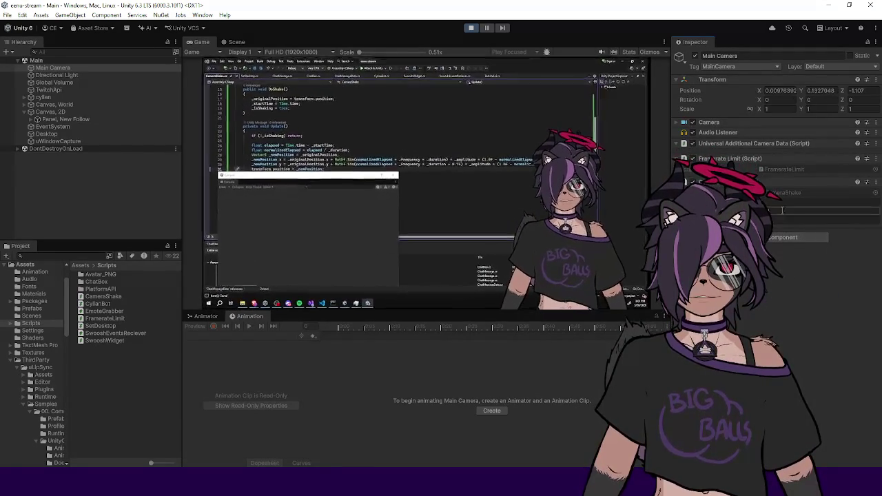
pyautogui.rightClick(767, 182)
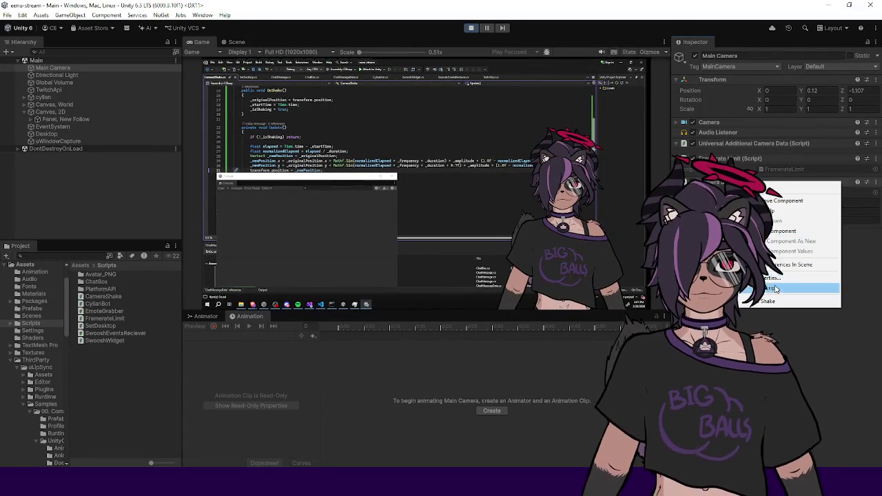
pyautogui.click(770, 302)
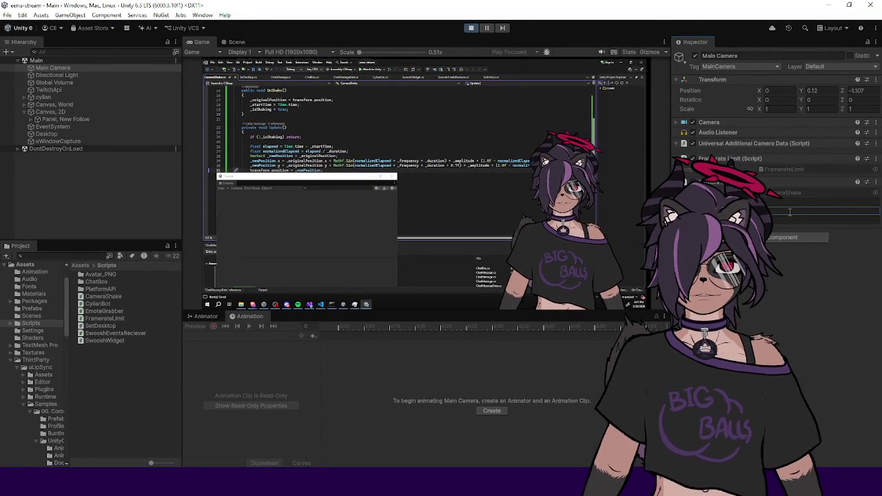
pyautogui.rightClick(710, 182)
pyautogui.click(764, 302)
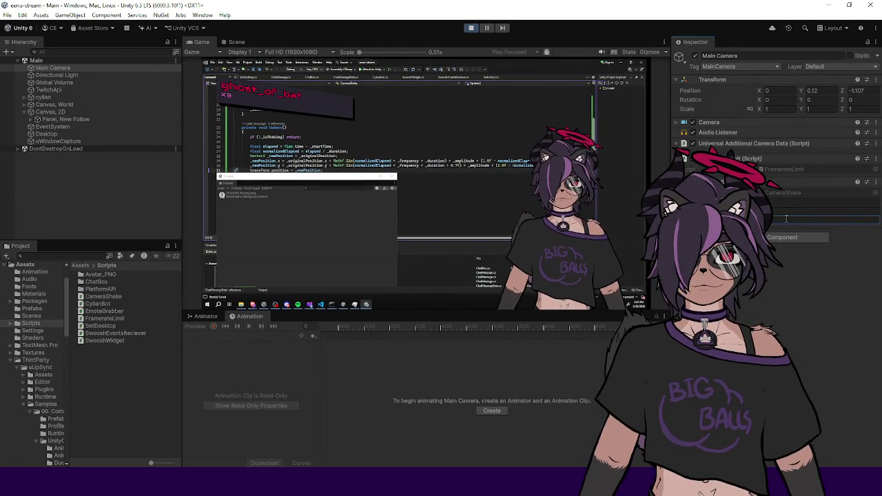
pyautogui.rightClick(700, 181)
# Fire another camera shake and set a CameraShake setting to 5
pyautogui.click(783, 300)
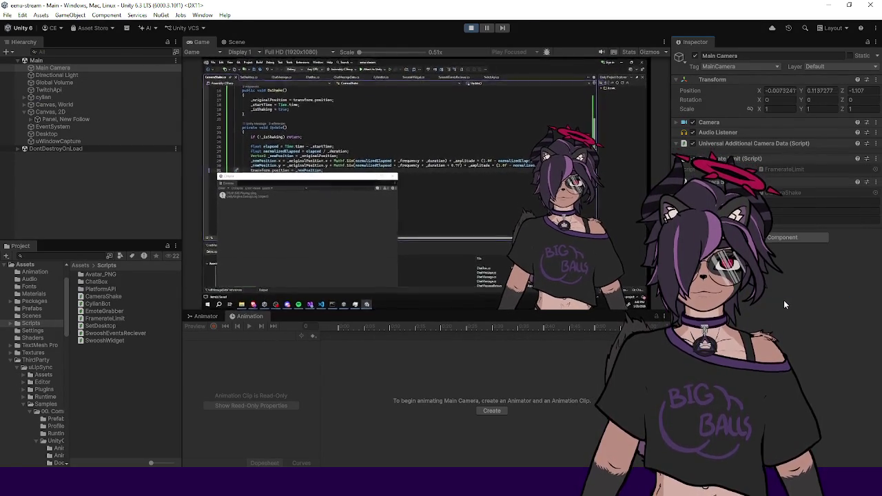
pyautogui.click(777, 202)
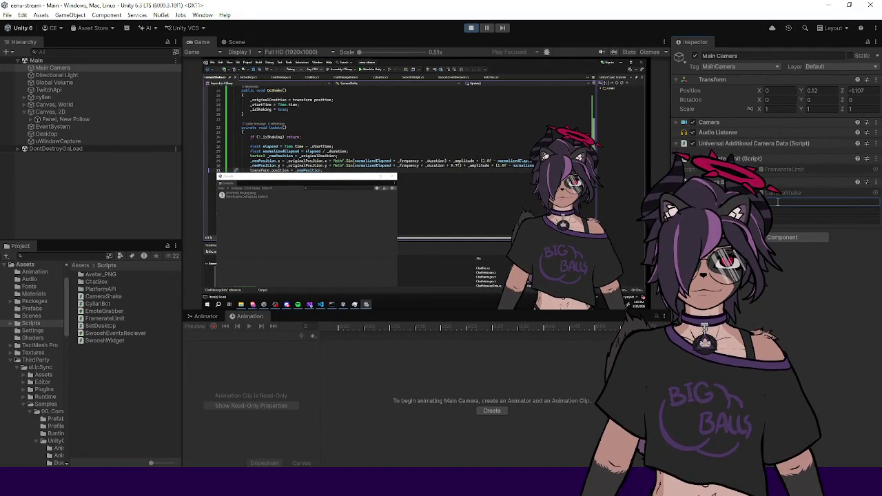
pyautogui.write('5')
pyautogui.click(779, 211)
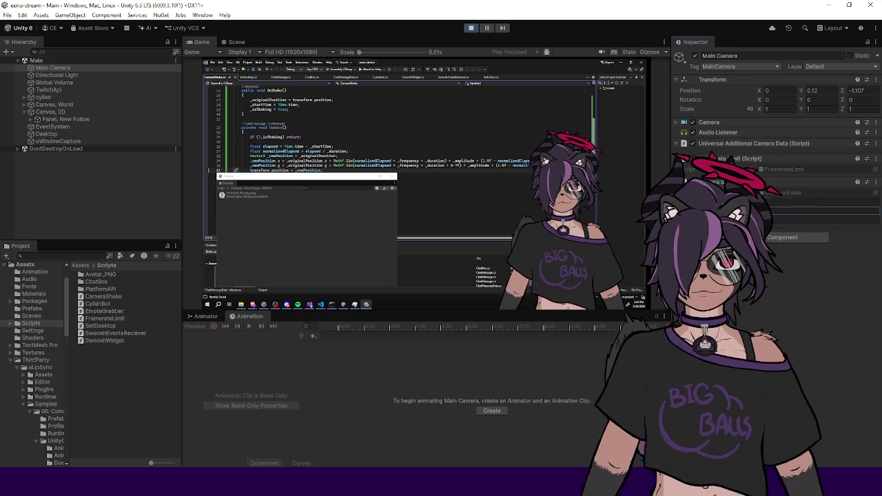
pyautogui.click(789, 220)
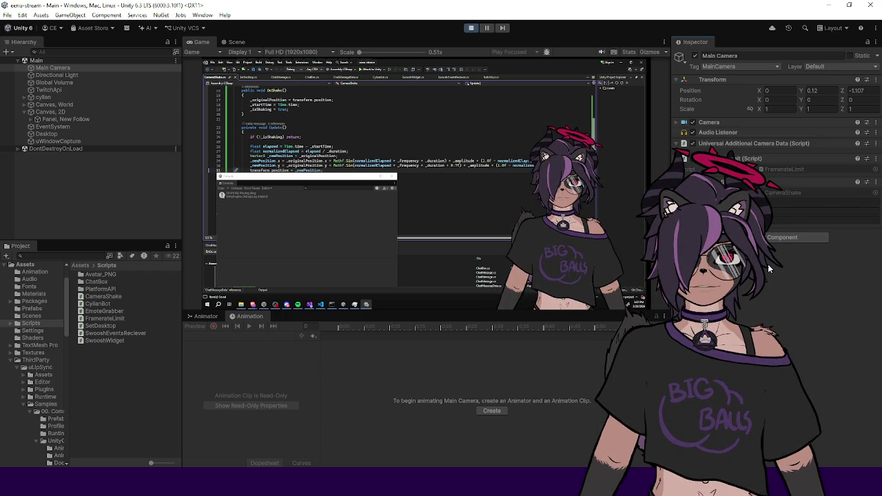
# Trigger Do Shake three more times from the CameraShake component's context menu
pyautogui.rightClick(706, 181)
pyautogui.click(755, 298)
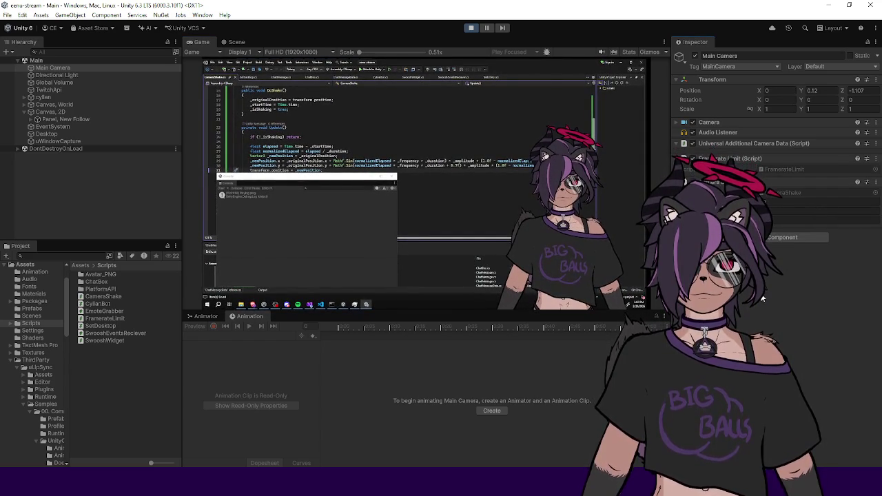
pyautogui.rightClick(741, 182)
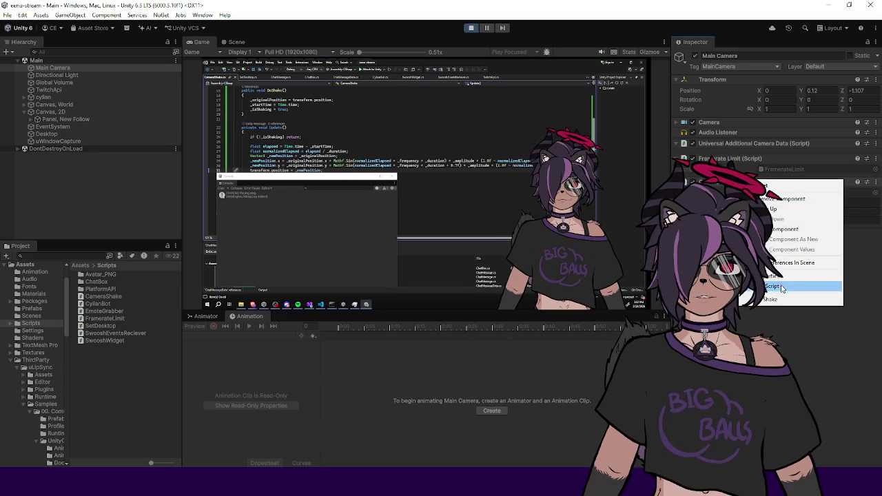
pyautogui.click(770, 299)
pyautogui.rightClick(744, 182)
pyautogui.click(750, 301)
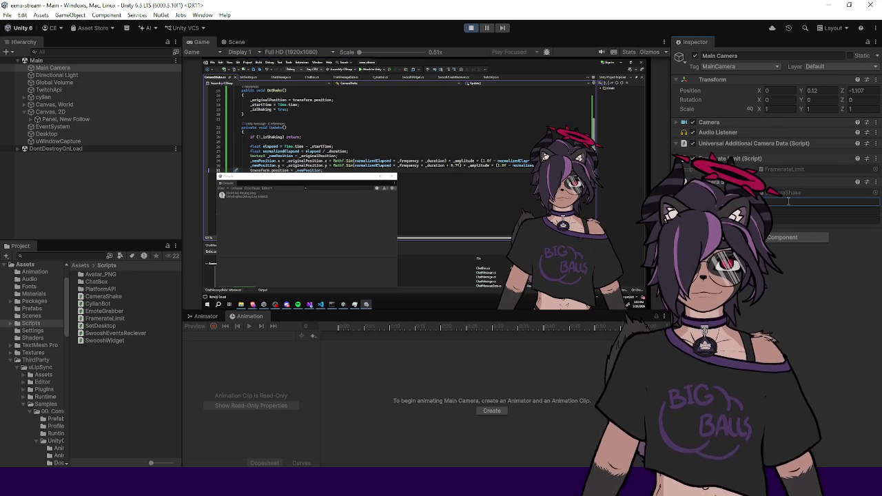
pyautogui.rightClick(776, 186)
# Run Do Shake four more times, then exit Play mode with Ctrl+P
pyautogui.click(779, 295)
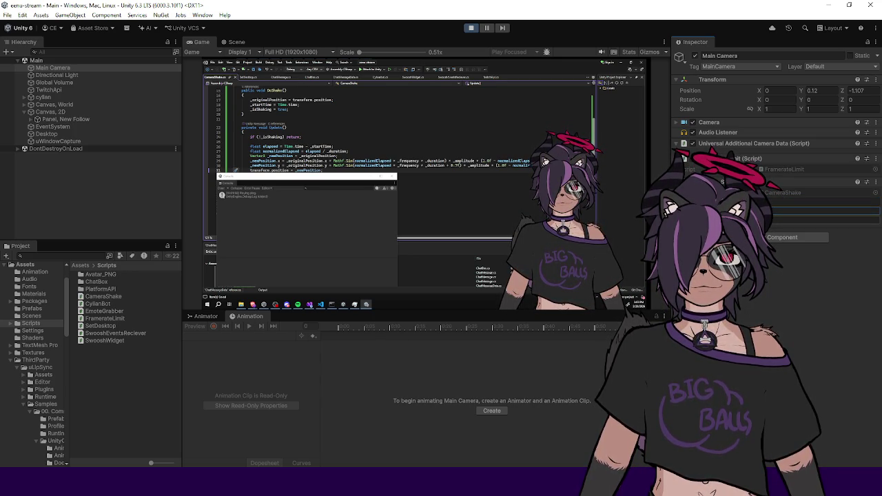
pyautogui.rightClick(693, 182)
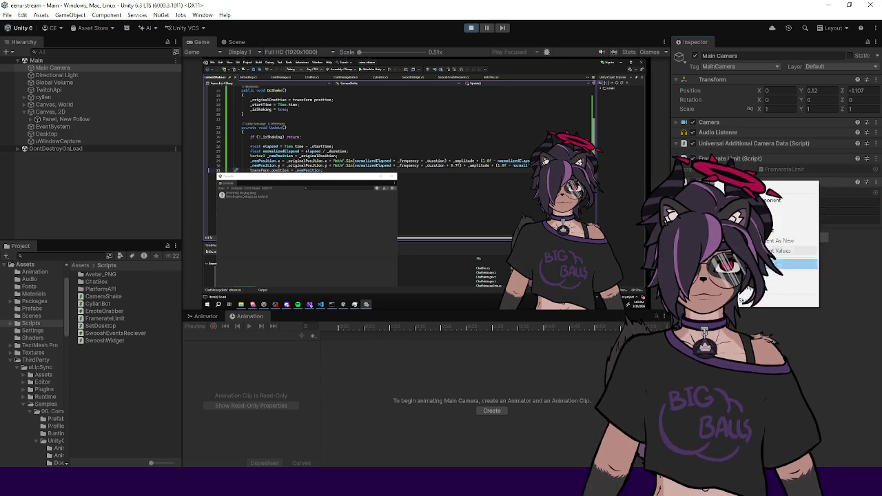
pyautogui.click(738, 301)
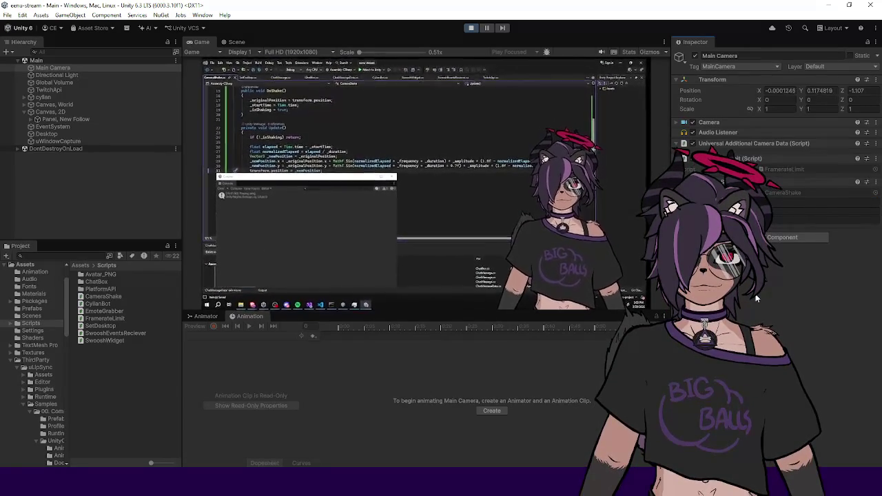
pyautogui.rightClick(738, 182)
pyautogui.click(762, 300)
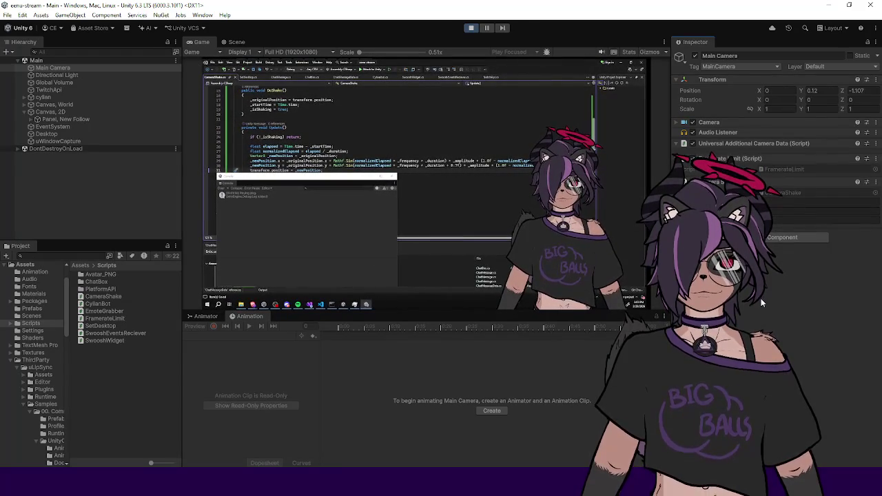
pyautogui.rightClick(739, 182)
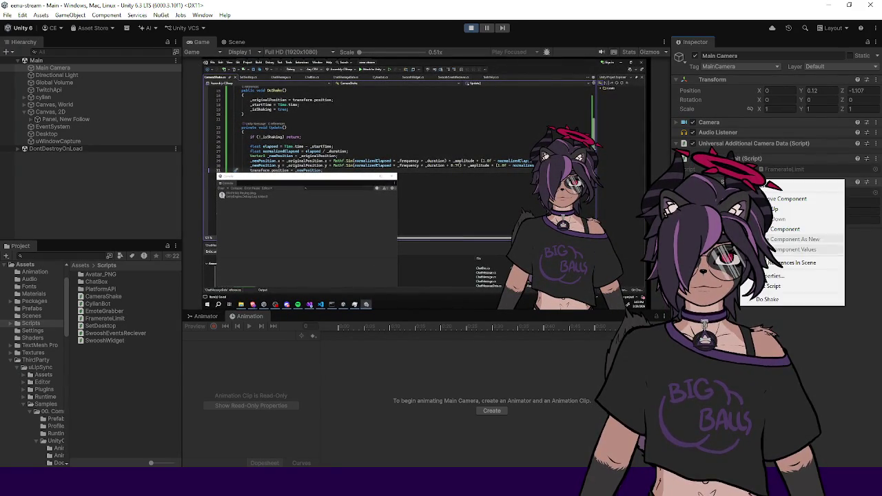
pyautogui.click(765, 299)
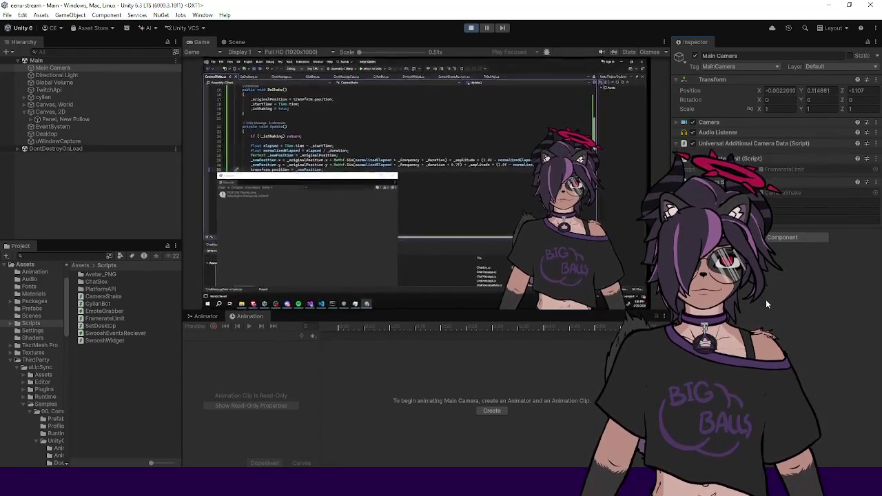
pyautogui.hotkey('ctrl', 'p')
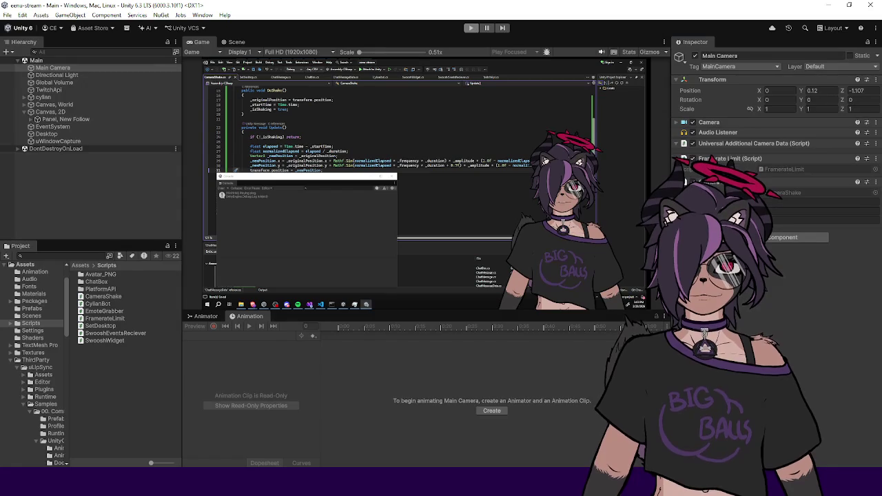
pyautogui.press('Tab')
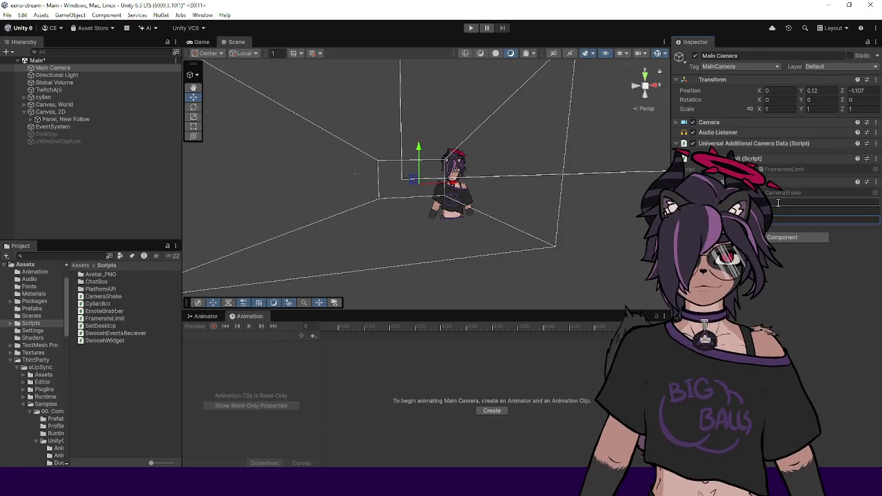
# Open the CameraShake component's shake AnimationCurve in the Curve window
pyautogui.click(782, 236)
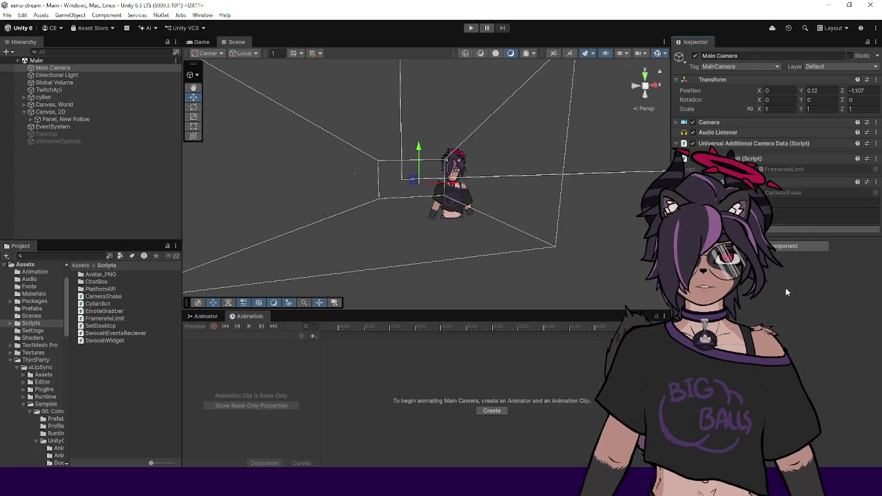
pyautogui.click(792, 231)
pyautogui.click(792, 234)
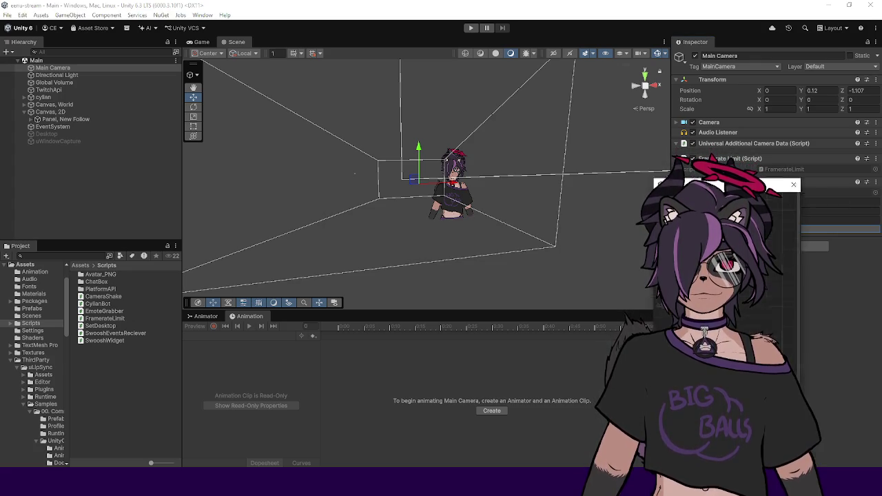
# Enlarge the Curve window, apply an ease-out preset, and set the first key's value to 1
pyautogui.moveTo(633, 162); pyautogui.dragTo(466, 129)
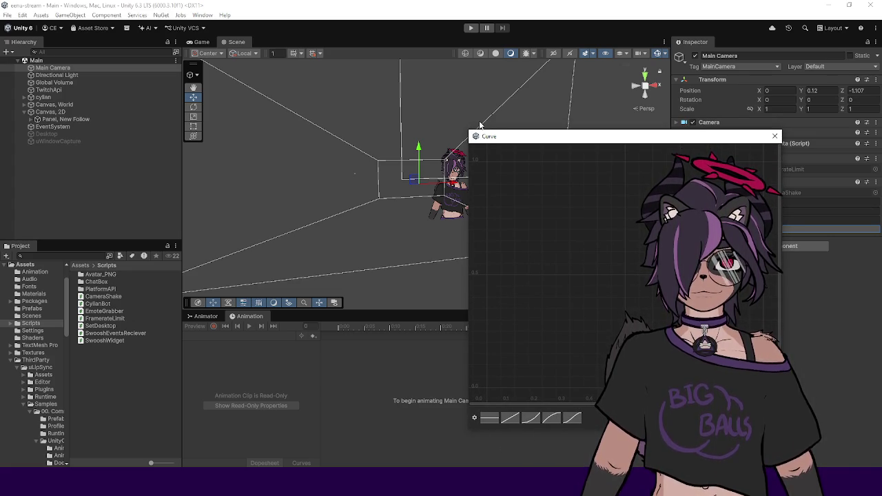
pyautogui.click(552, 418)
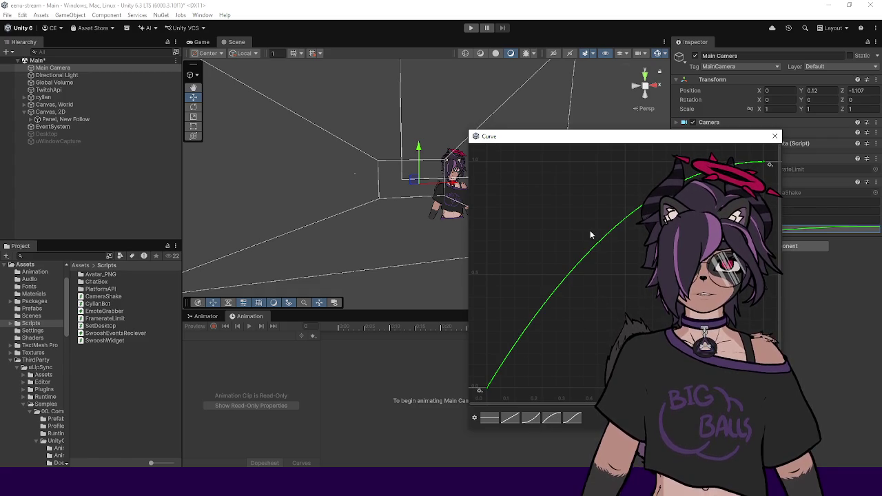
pyautogui.rightClick(489, 389)
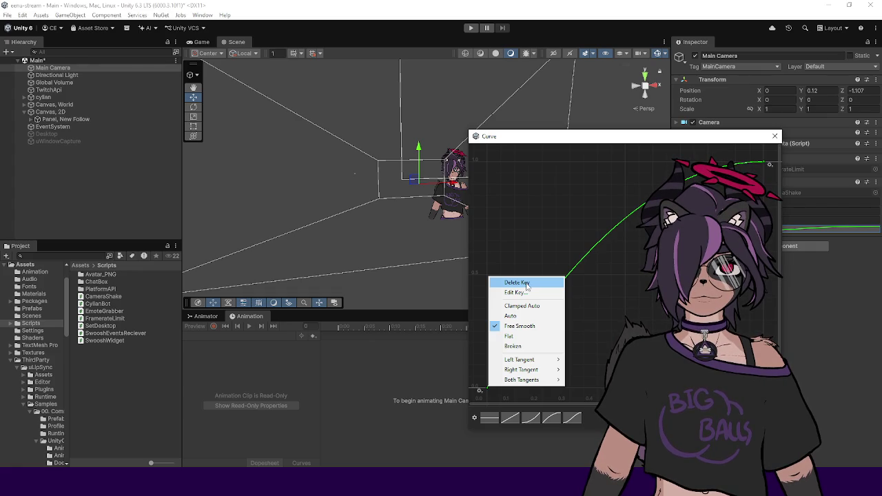
pyautogui.click(524, 293)
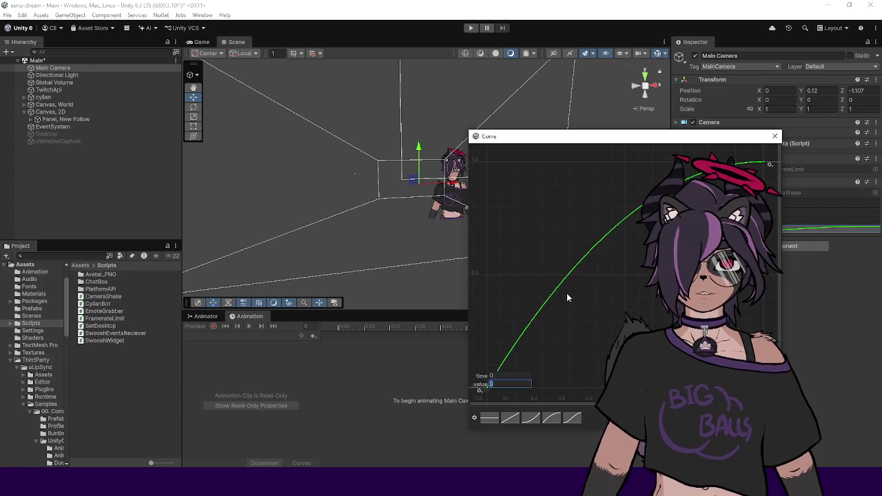
pyautogui.write('1')
pyautogui.press('Return')
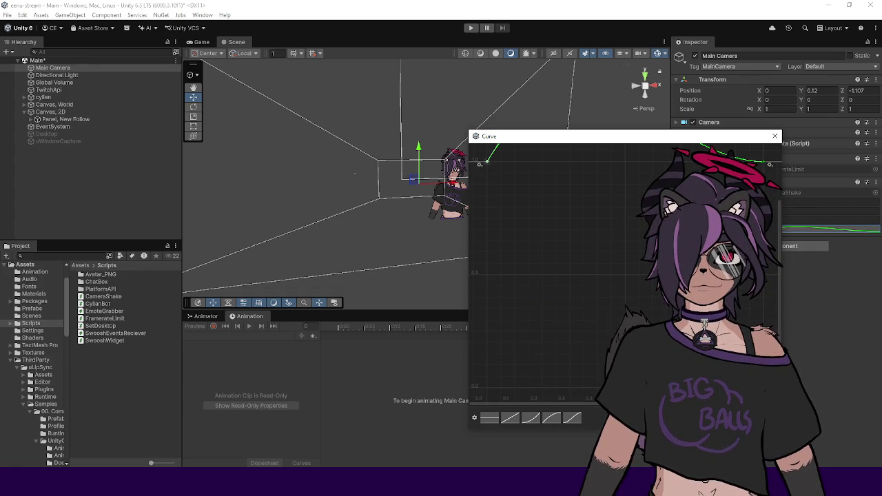
# Make the first key's tangents Auto, shape a softer falloff, and close the Curve window
pyautogui.rightClick(767, 166)
pyautogui.click(787, 178)
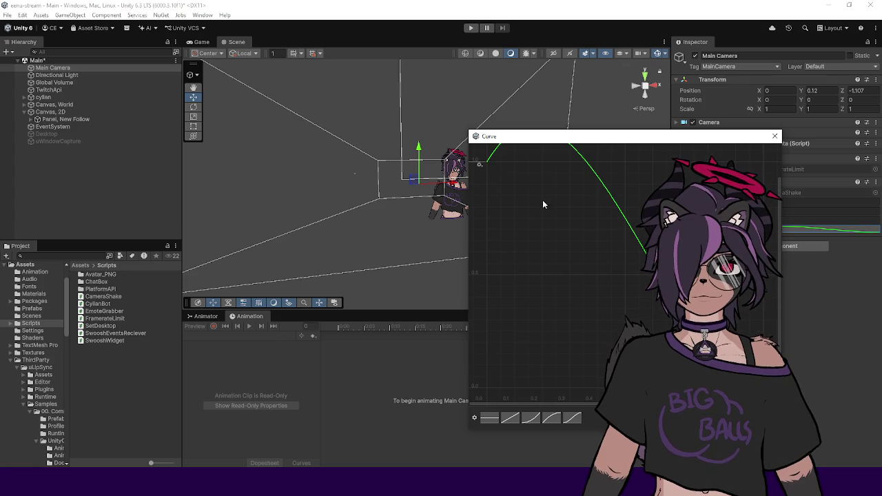
pyautogui.rightClick(486, 162)
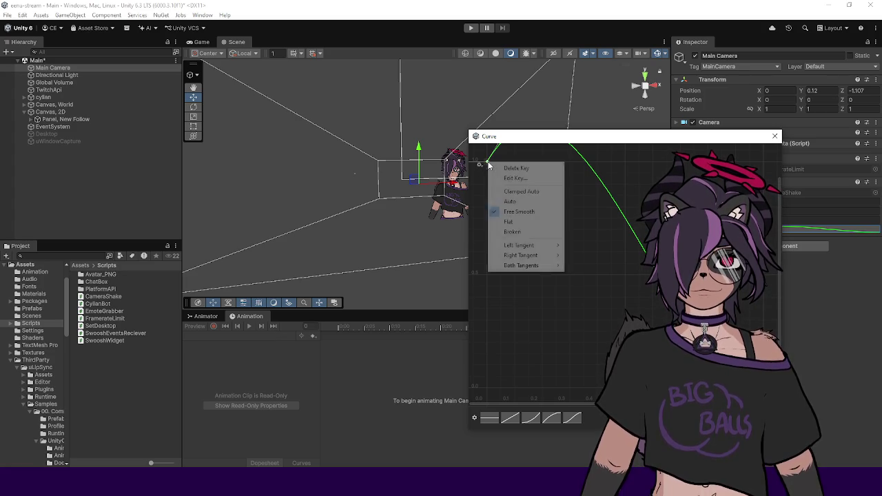
pyautogui.click(510, 201)
pyautogui.moveTo(501, 178); pyautogui.dragTo(499, 192)
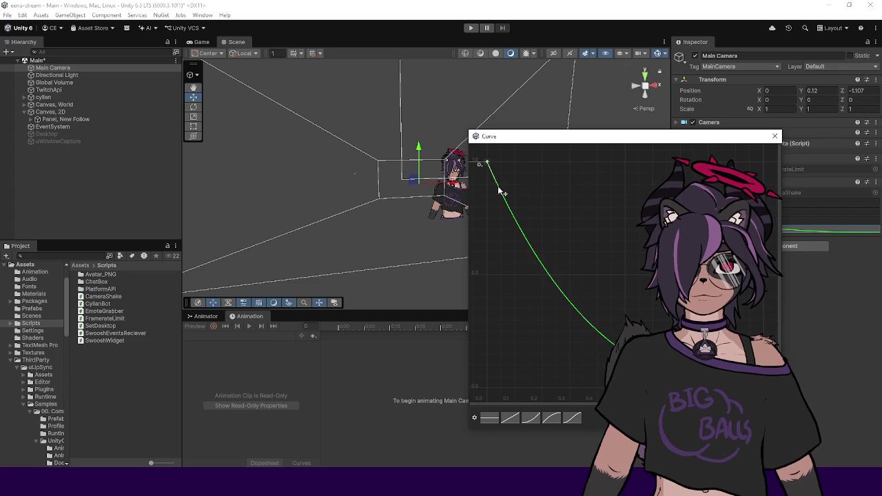
pyautogui.moveTo(502, 193); pyautogui.dragTo(510, 185)
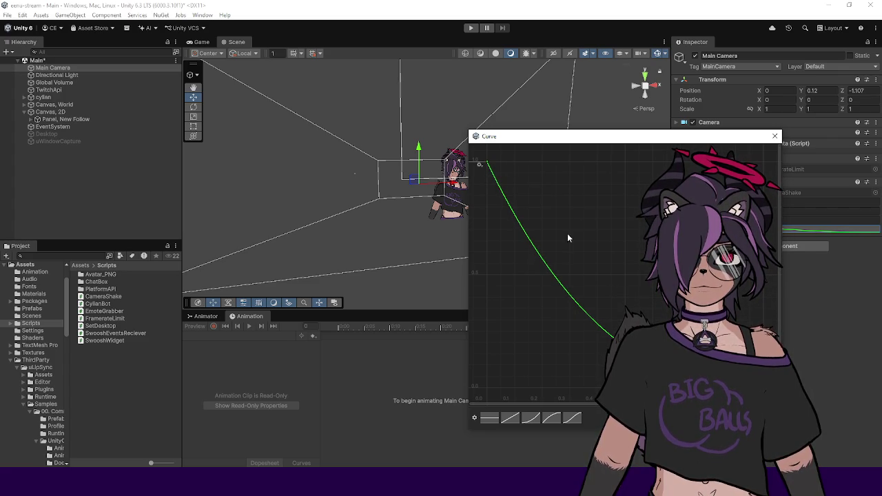
pyautogui.click(774, 136)
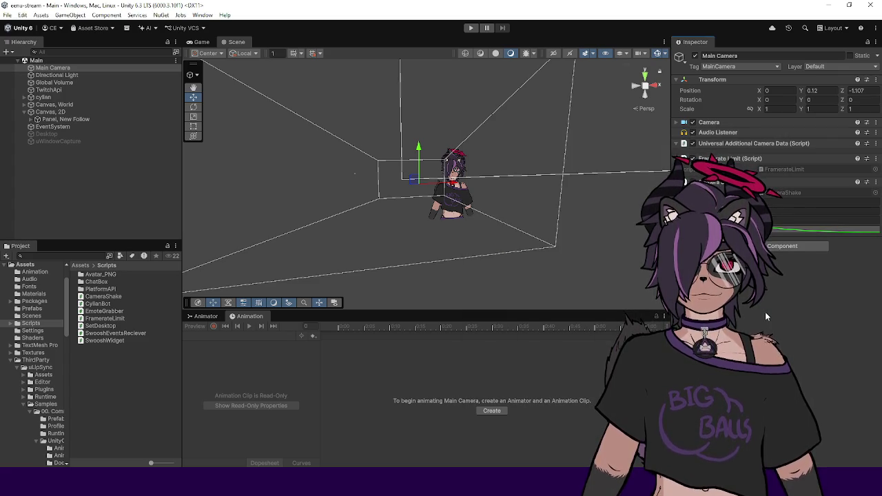
# Start Play mode, activate Desktop and uWindowCapture together, and reselect Main Camera
pyautogui.click(470, 27)
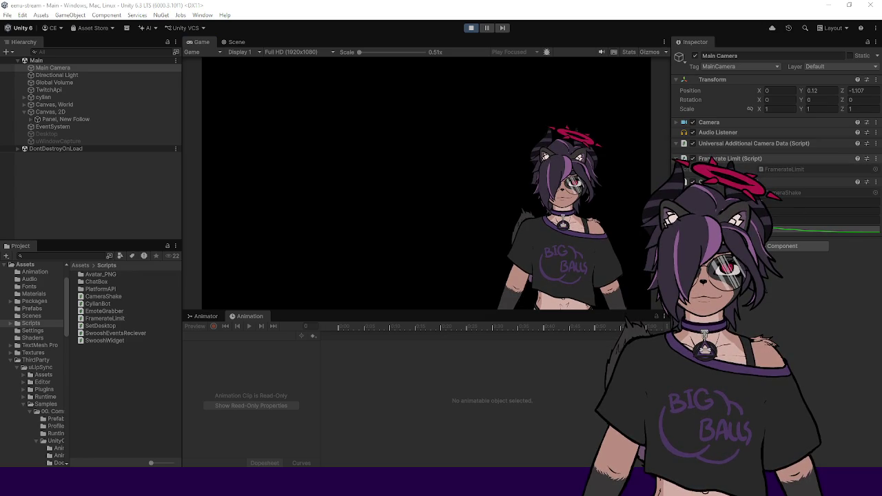
pyautogui.click(104, 140)
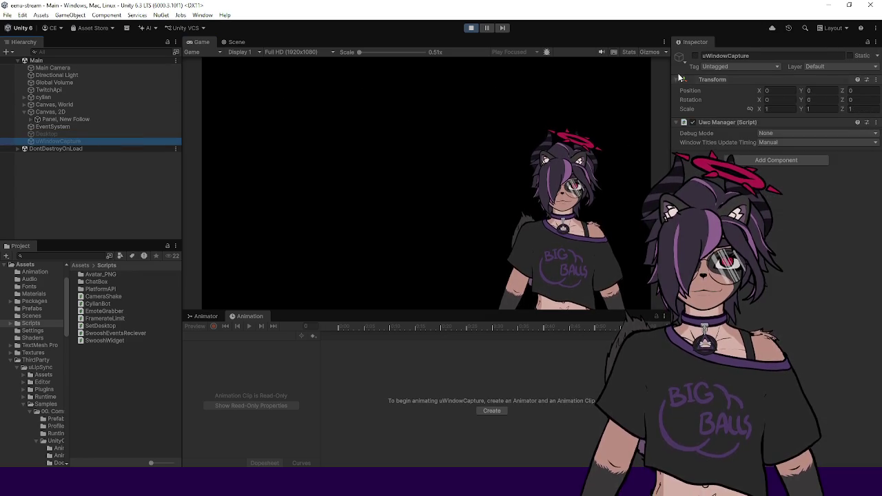
pyautogui.keyDown('ctrl'); pyautogui.click(65, 133); pyautogui.keyUp('ctrl')
pyautogui.click(693, 57)
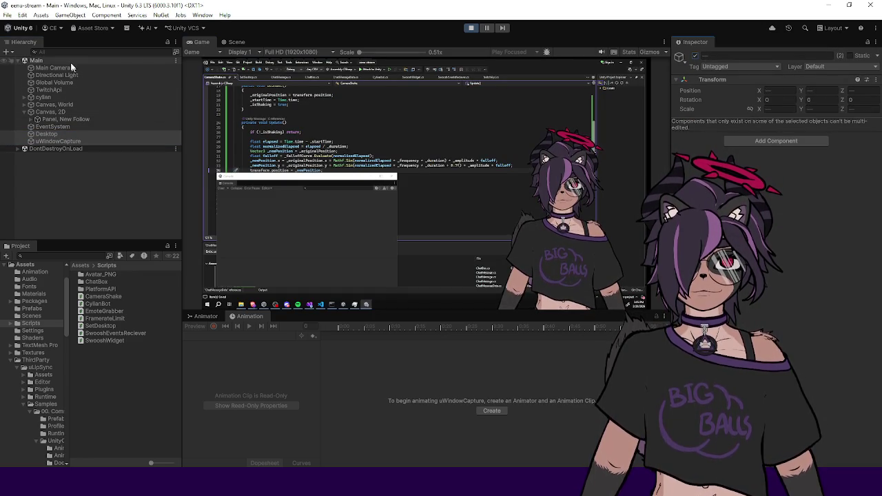
pyautogui.click(71, 67)
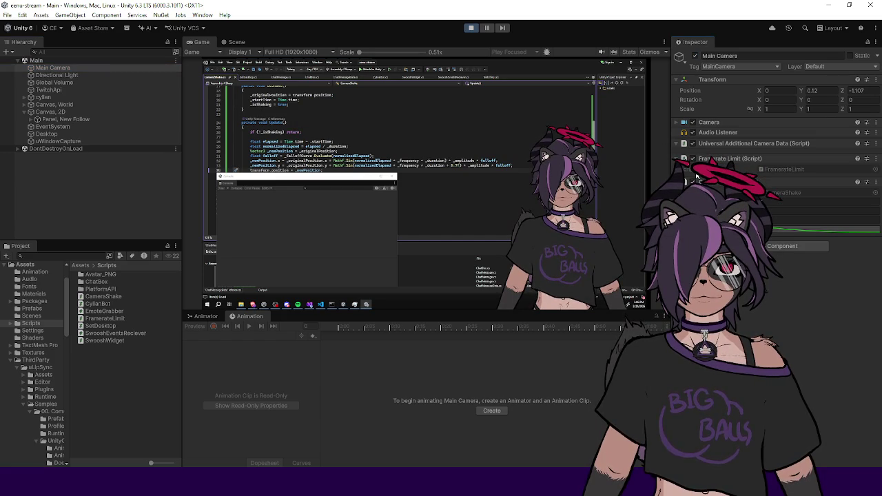
# Fire Do Shake once and briefly check the shake curve in the Curve window
pyautogui.rightClick(767, 182)
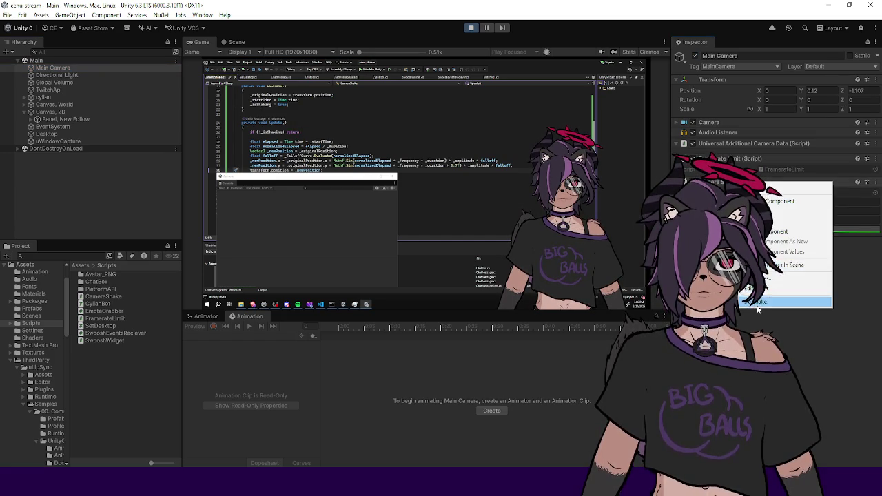
pyautogui.click(756, 303)
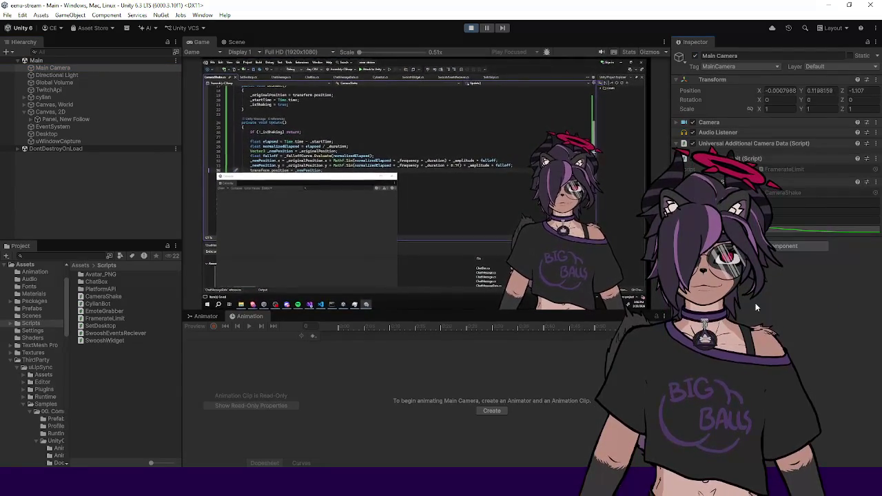
pyautogui.click(789, 233)
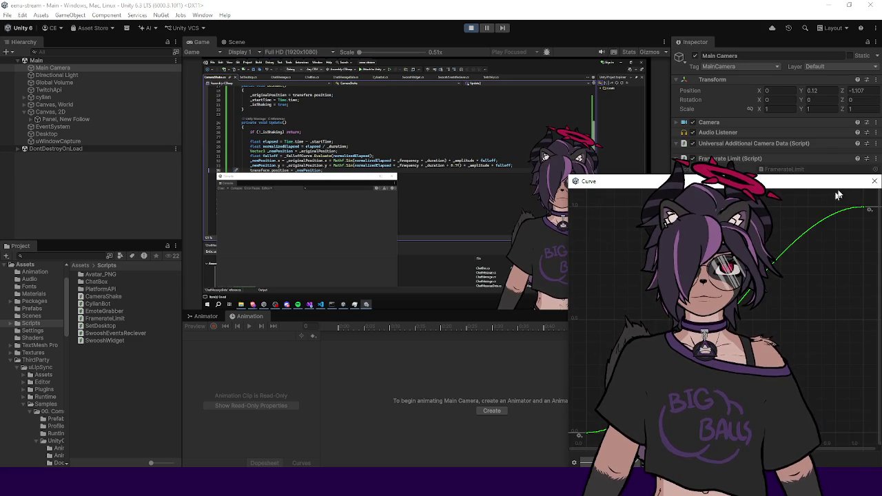
pyautogui.click(875, 183)
# Trigger Do Shake fourteen more times, the last alongside a follow alert
pyautogui.rightClick(739, 183)
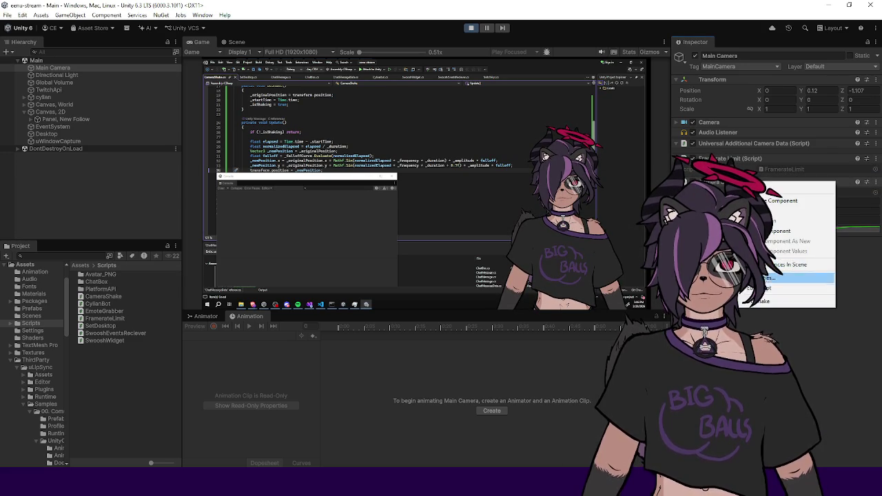
pyautogui.click(760, 300)
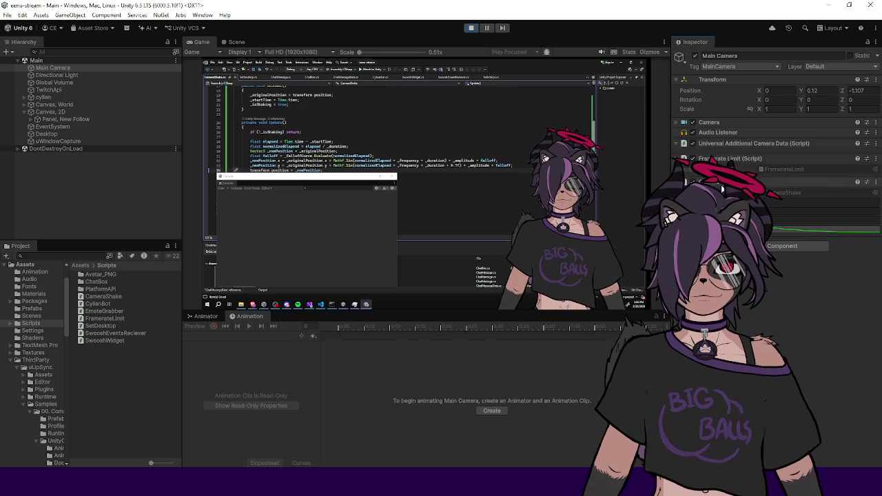
pyautogui.rightClick(721, 183)
pyautogui.click(783, 272)
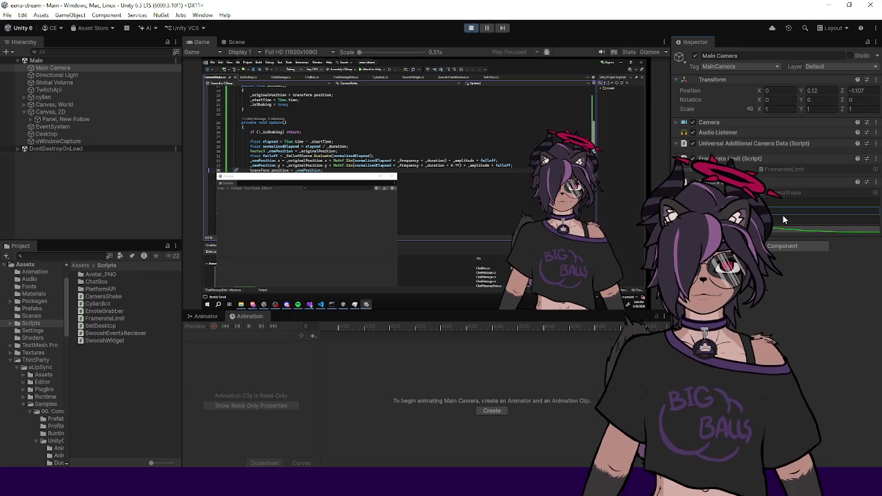
pyautogui.rightClick(731, 182)
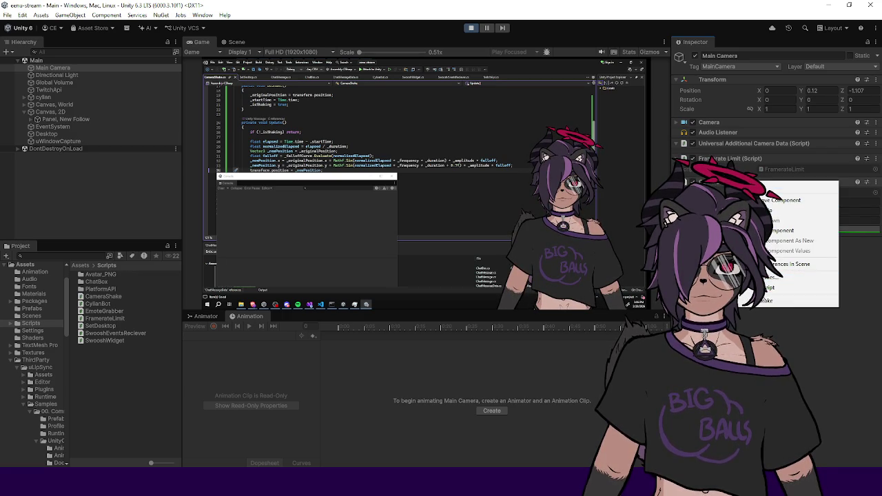
pyautogui.click(770, 304)
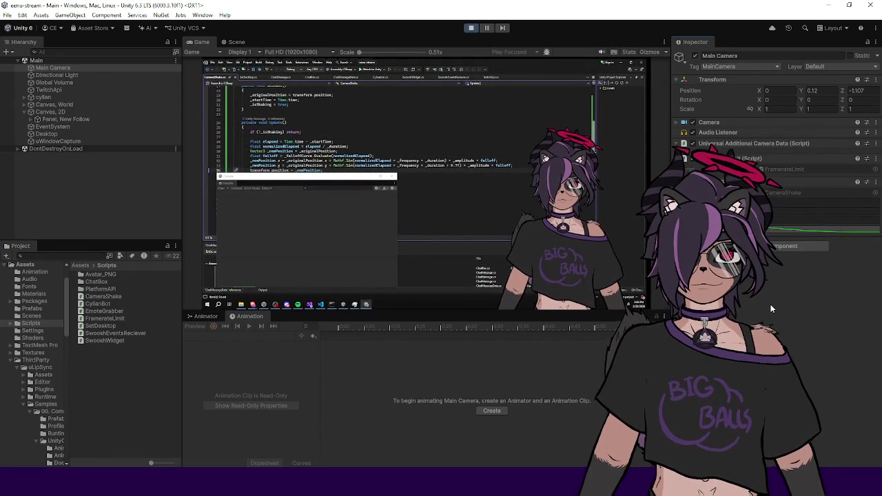
pyautogui.rightClick(730, 182)
pyautogui.click(771, 302)
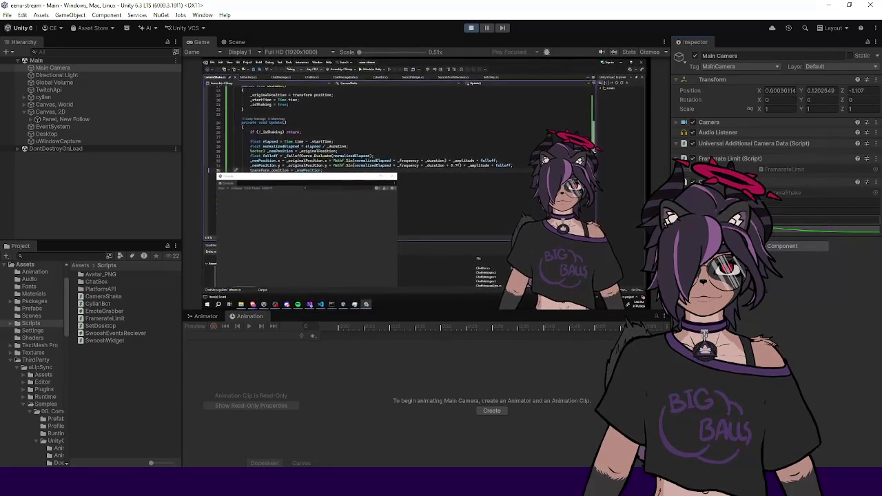
pyautogui.rightClick(750, 182)
pyautogui.click(789, 300)
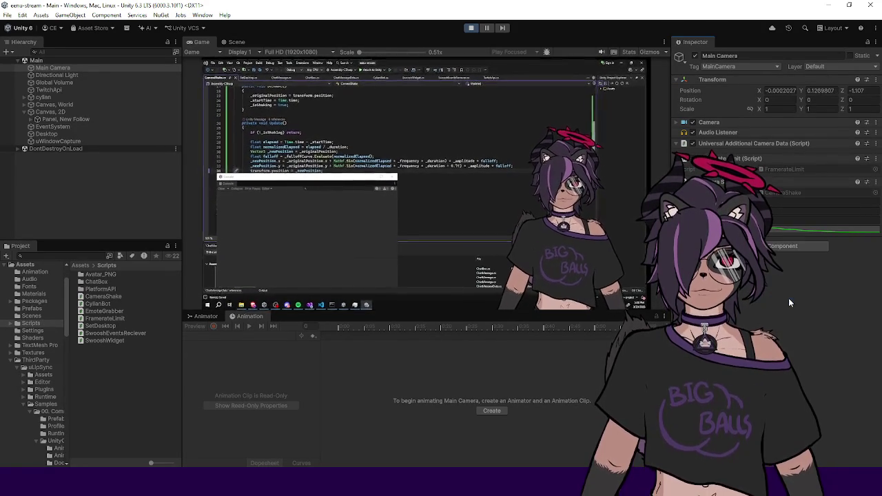
pyautogui.rightClick(735, 182)
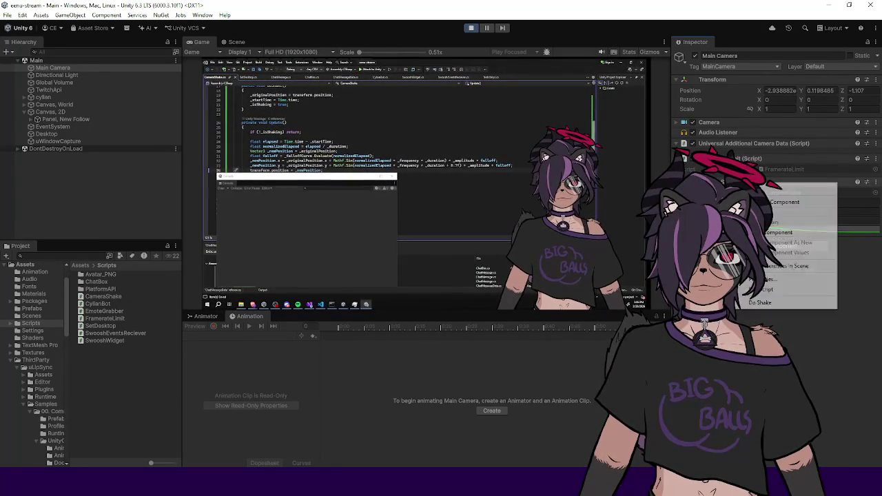
pyautogui.click(765, 300)
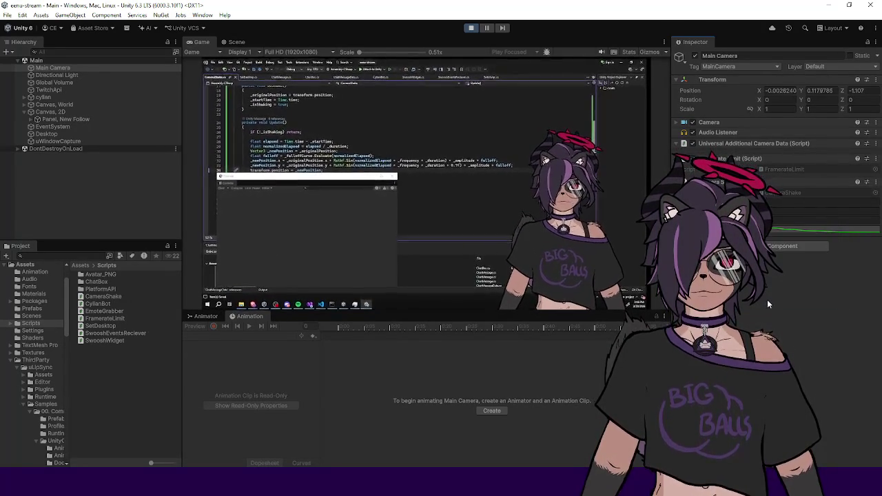
pyautogui.rightClick(735, 182)
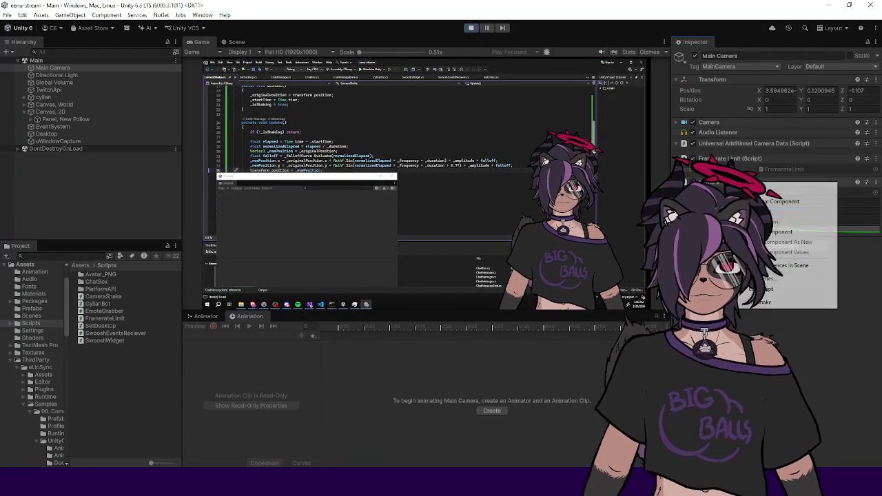
pyautogui.click(768, 300)
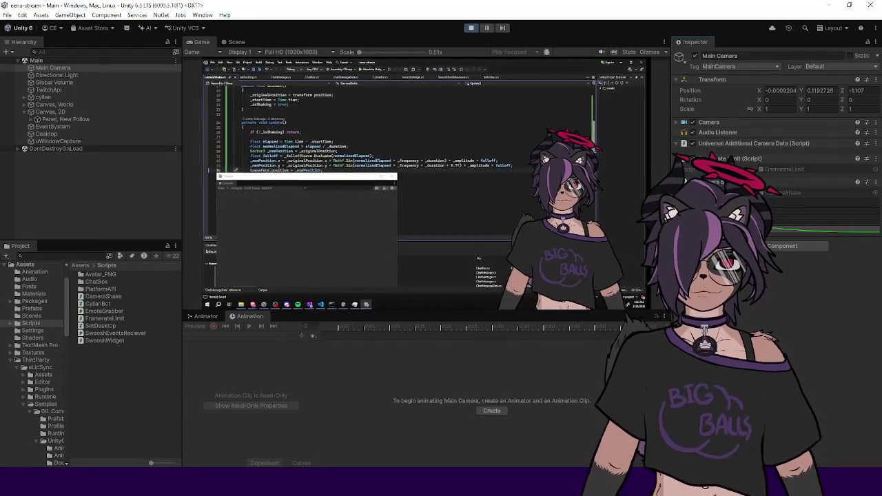
pyautogui.rightClick(735, 182)
pyautogui.click(761, 304)
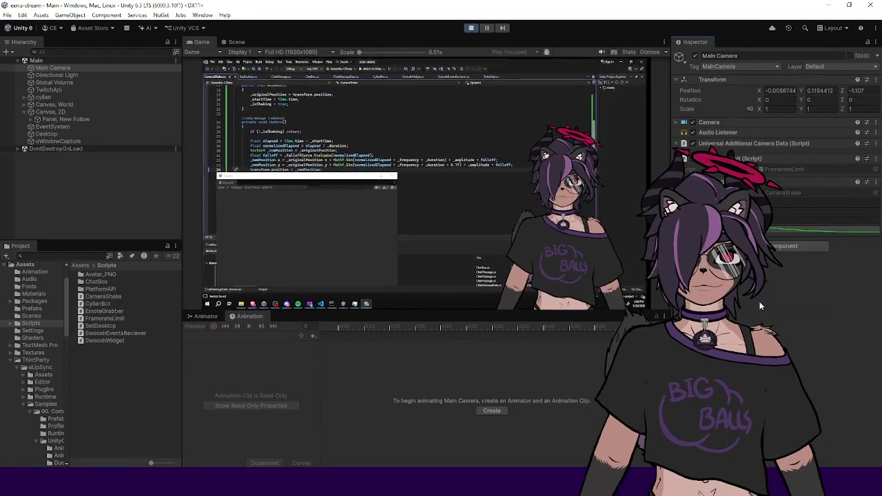
pyautogui.rightClick(734, 182)
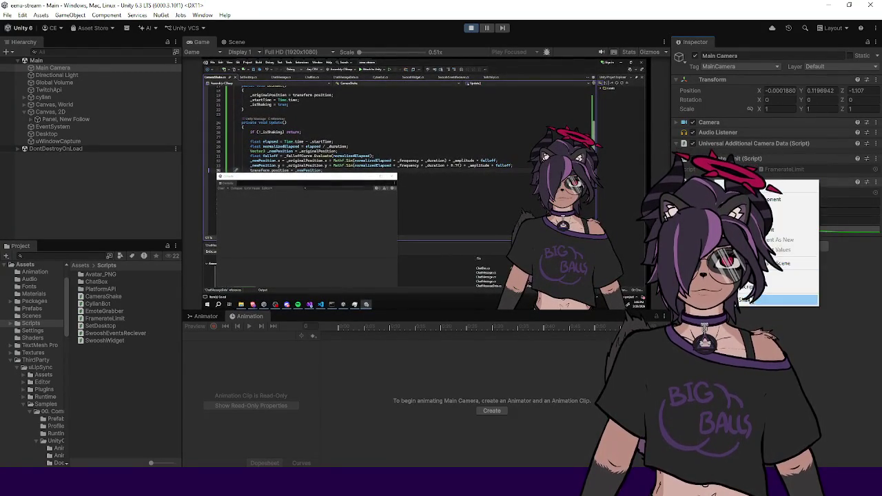
pyautogui.click(751, 304)
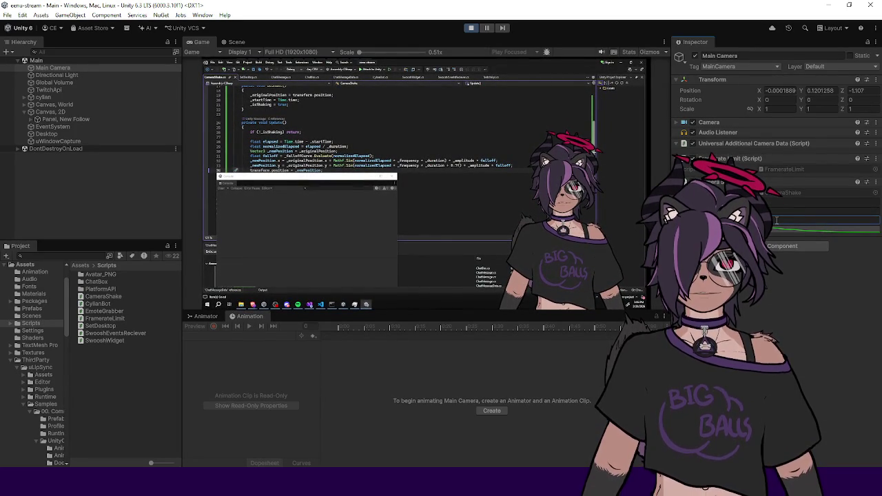
pyautogui.rightClick(734, 182)
pyautogui.click(774, 297)
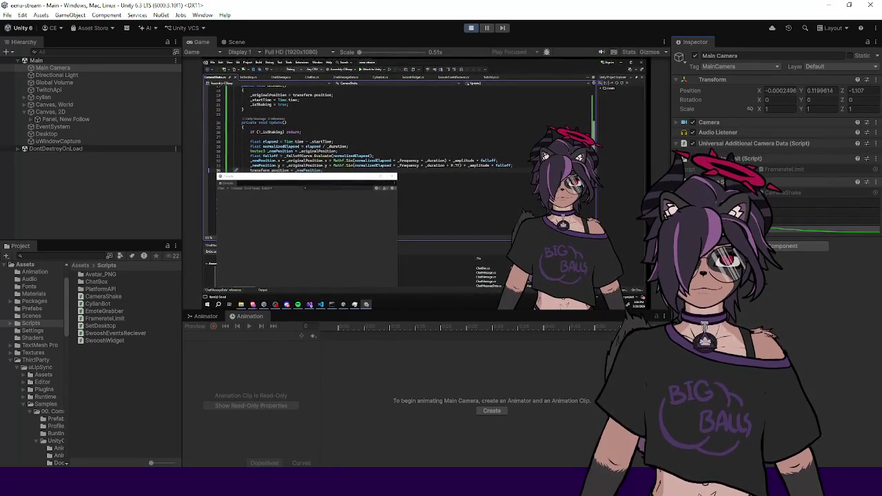
pyautogui.rightClick(736, 182)
pyautogui.click(770, 299)
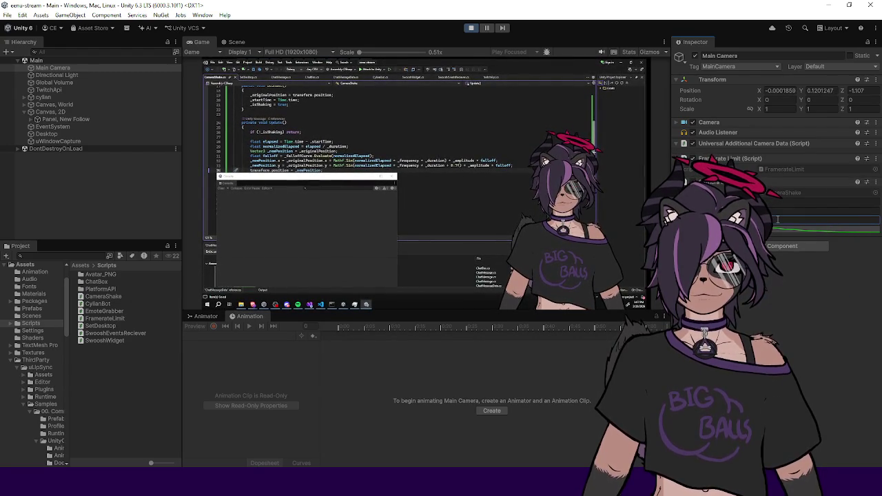
pyautogui.rightClick(736, 181)
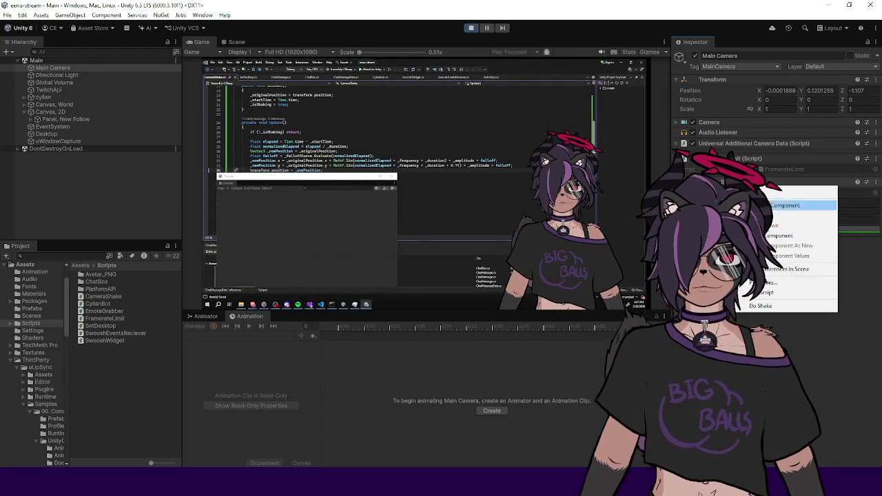
pyautogui.click(764, 304)
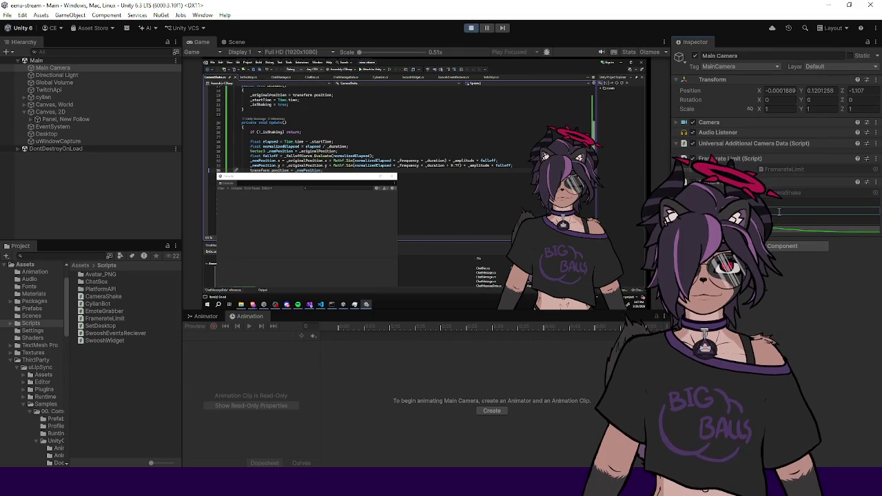
pyautogui.rightClick(761, 180)
pyautogui.click(780, 298)
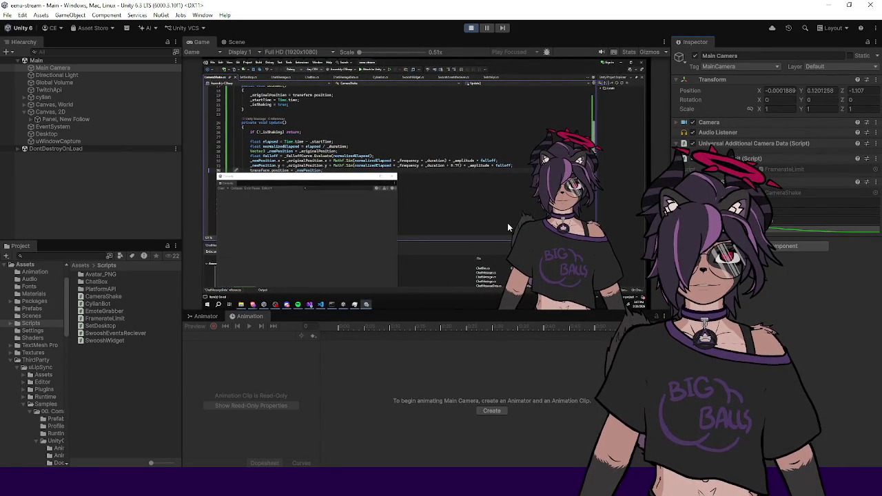
pyautogui.rightClick(761, 181)
pyautogui.click(751, 301)
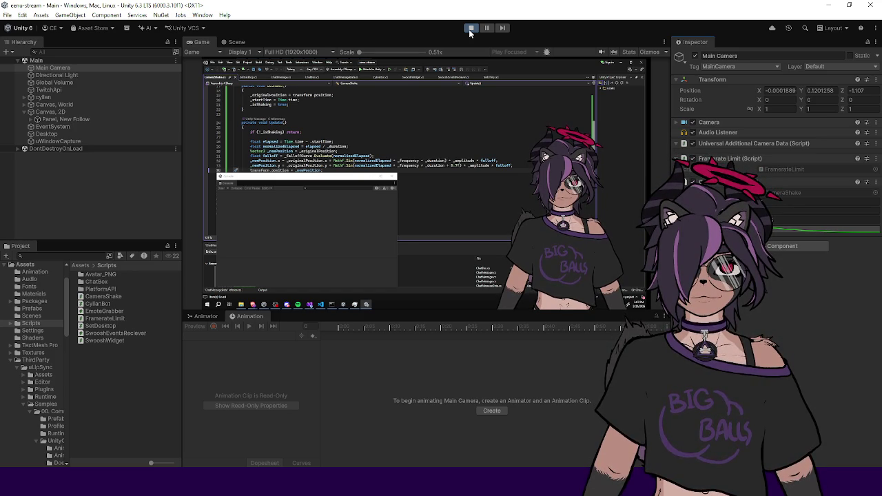
# Exit Play mode, deselect everything, and make the Hierarchy panel narrower
pyautogui.click(469, 29)
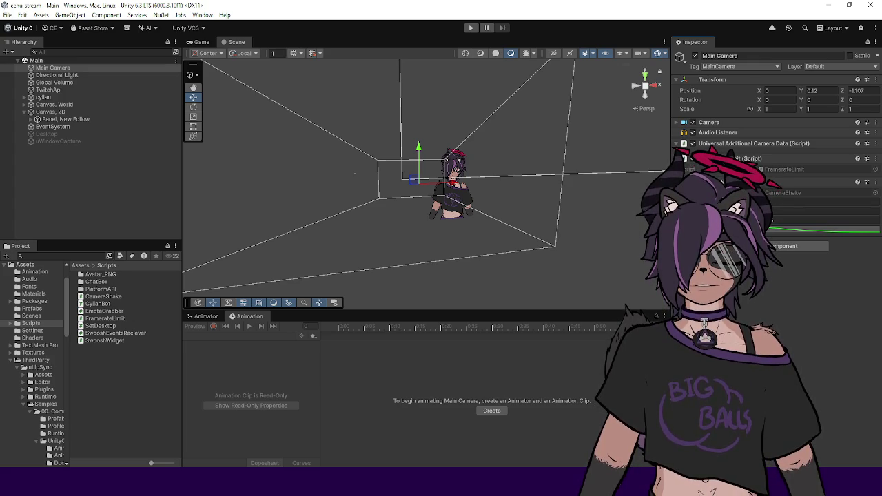
pyautogui.click(147, 162)
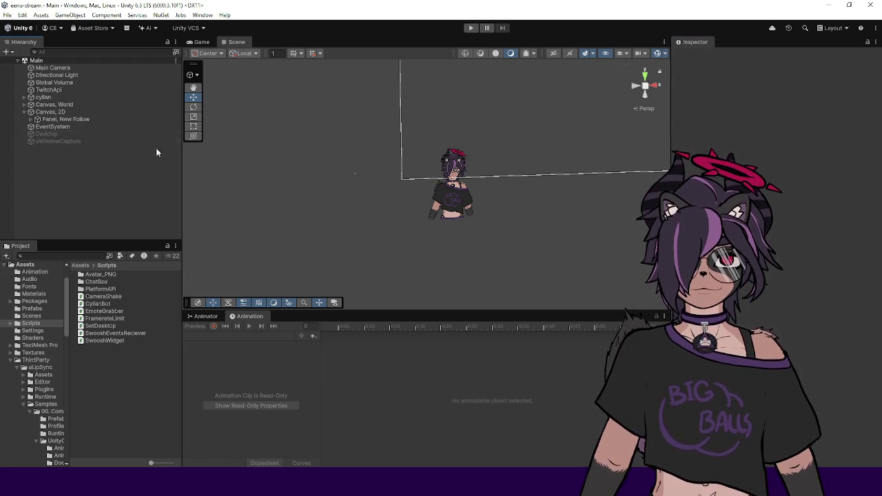
pyautogui.moveTo(181, 162); pyautogui.dragTo(145, 162)
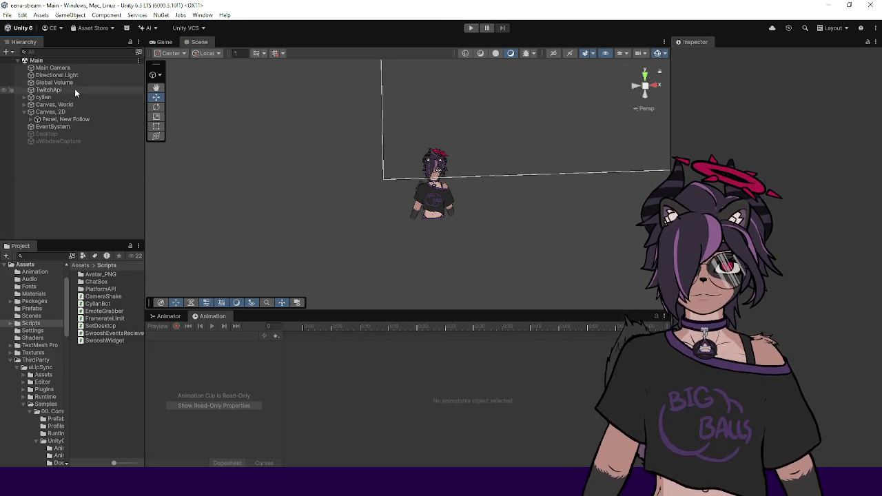
# Select and expand Panel, New Follow, scrolling the Inspector down to its Swoosh Widget
pyautogui.click(55, 90)
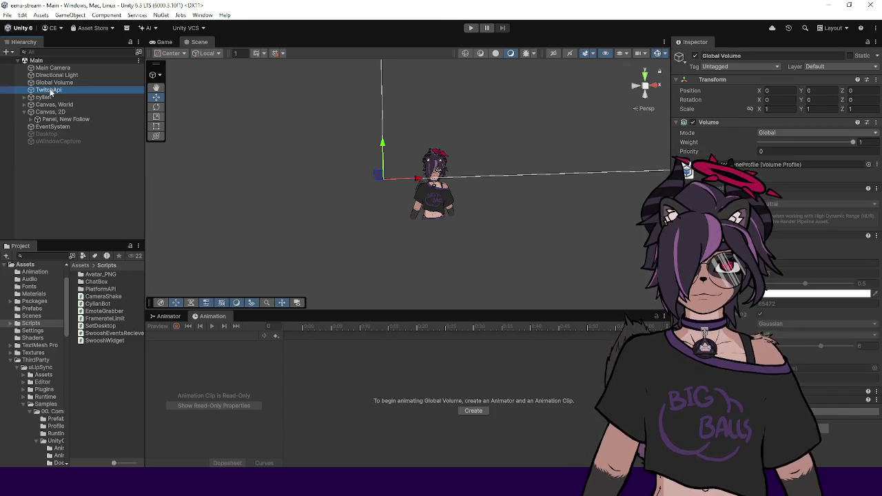
pyautogui.click(51, 83)
pyautogui.click(50, 74)
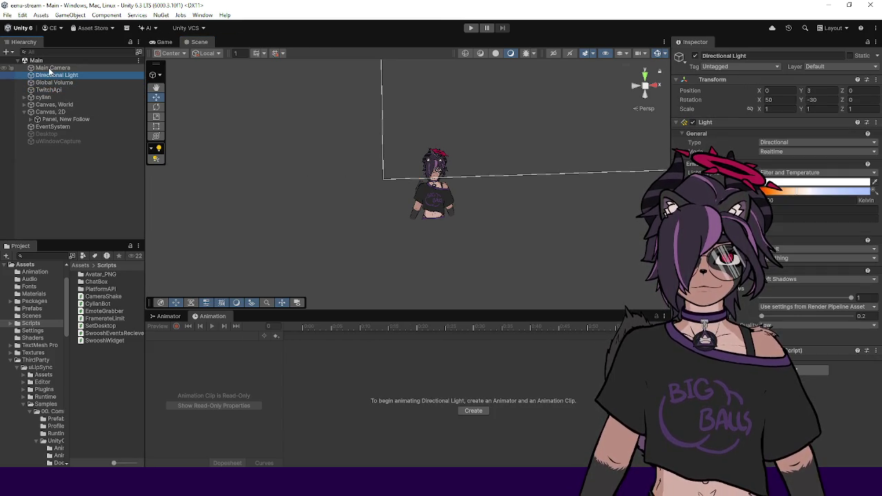
pyautogui.click(49, 69)
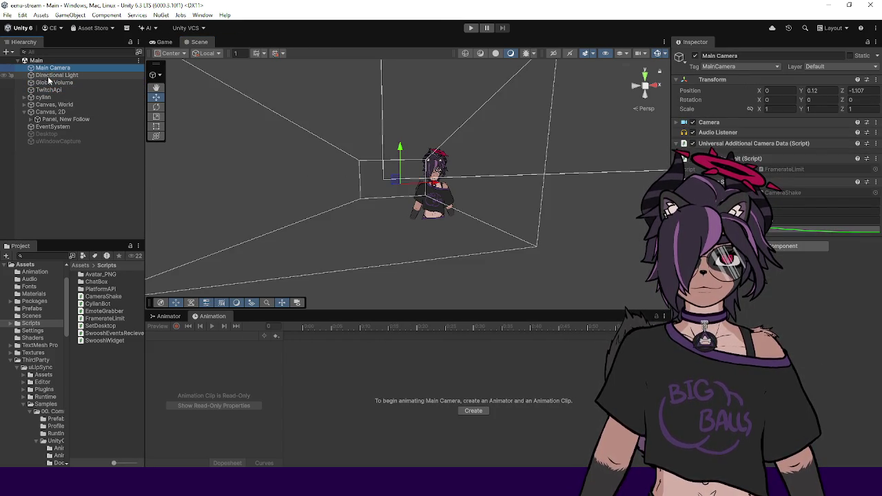
pyautogui.click(49, 75)
pyautogui.click(49, 82)
pyautogui.click(45, 90)
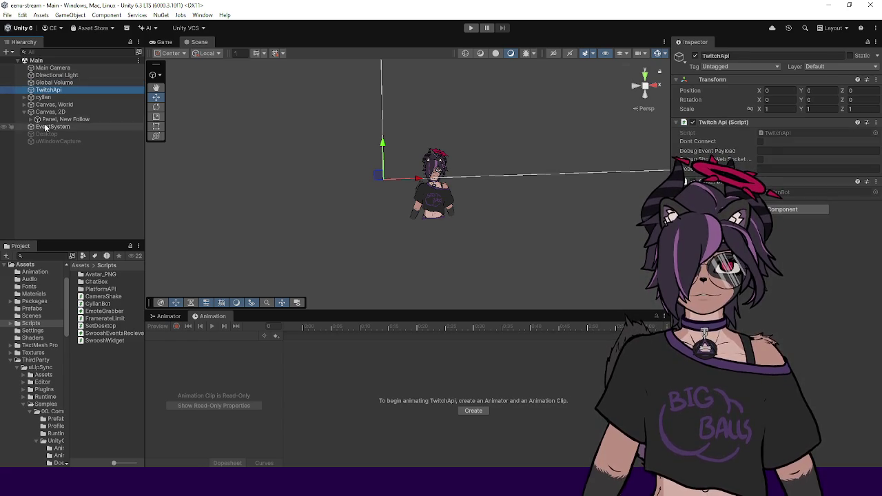
pyautogui.click(43, 120)
pyautogui.click(30, 120)
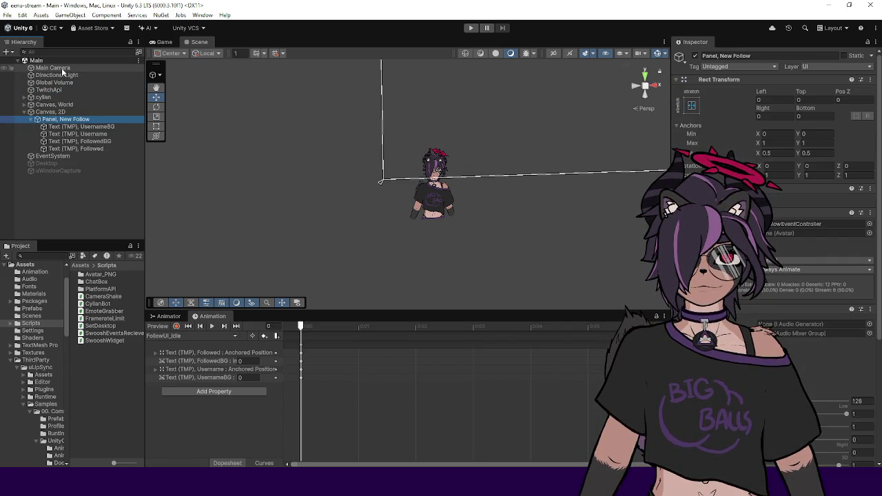
pyautogui.scroll(-5, 772, 207)
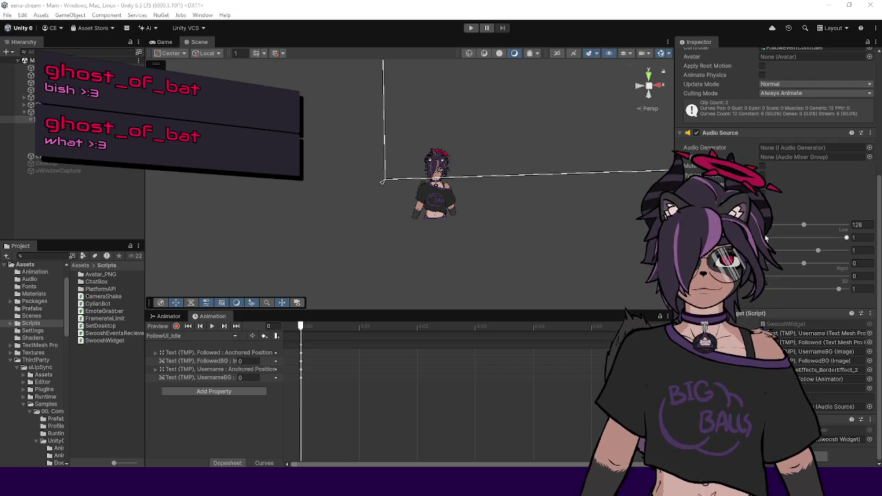
# Resize the Inspector, widen the Hierarchy and Project panels, and clear the selection
pyautogui.moveTo(674, 97); pyautogui.dragTo(676, 97)
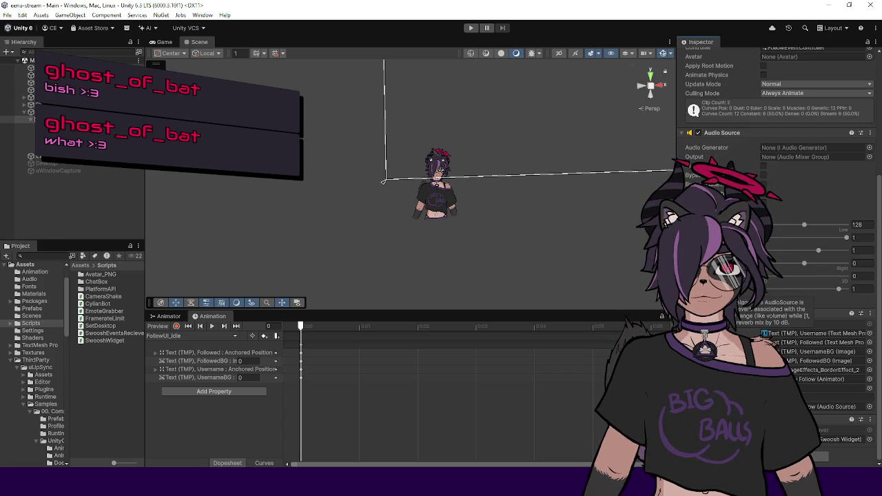
pyautogui.moveTo(676, 241); pyautogui.dragTo(680, 241)
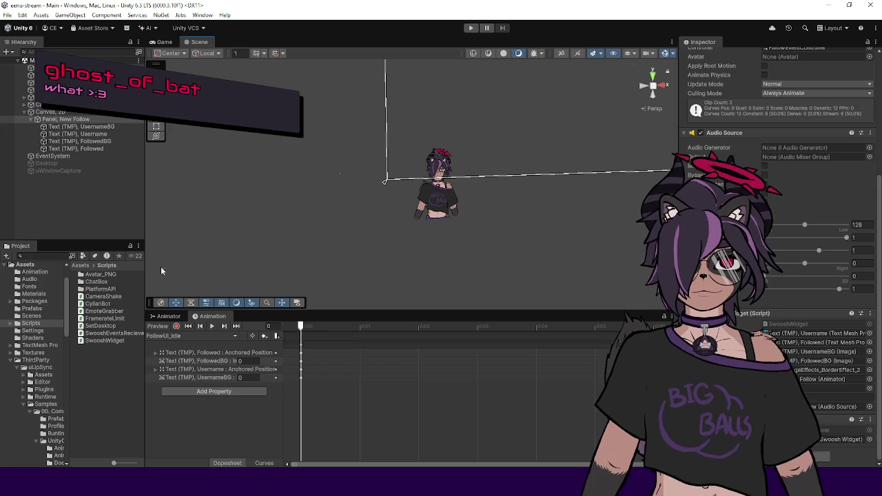
pyautogui.moveTo(145, 275); pyautogui.dragTo(166, 274)
pyautogui.click(117, 231)
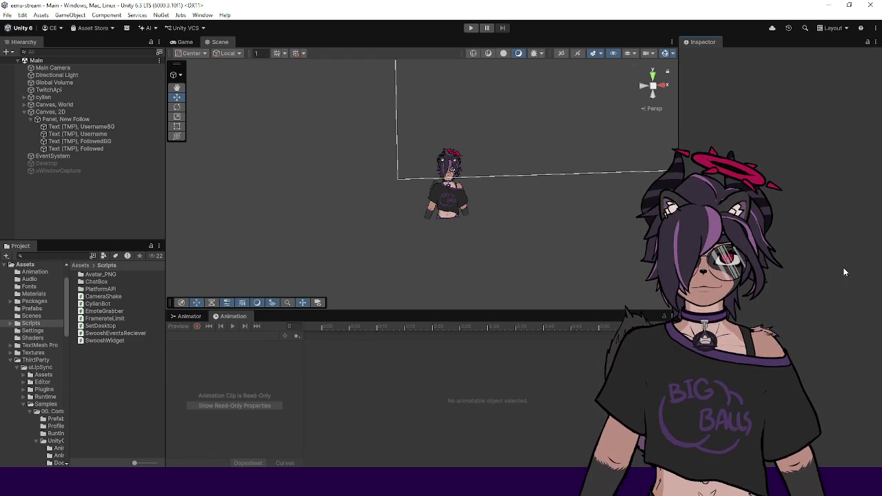
# Select TwitchApi and locate its CyllanBot script among the project assets
pyautogui.click(79, 90)
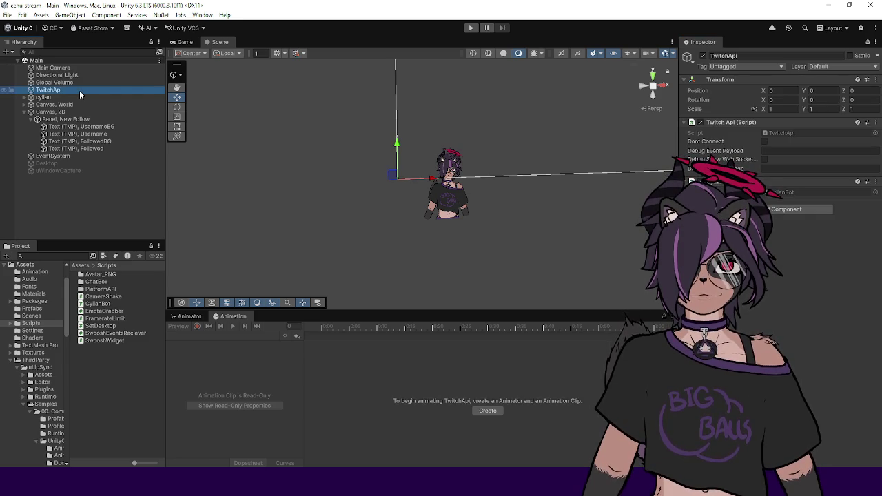
pyautogui.click(774, 192)
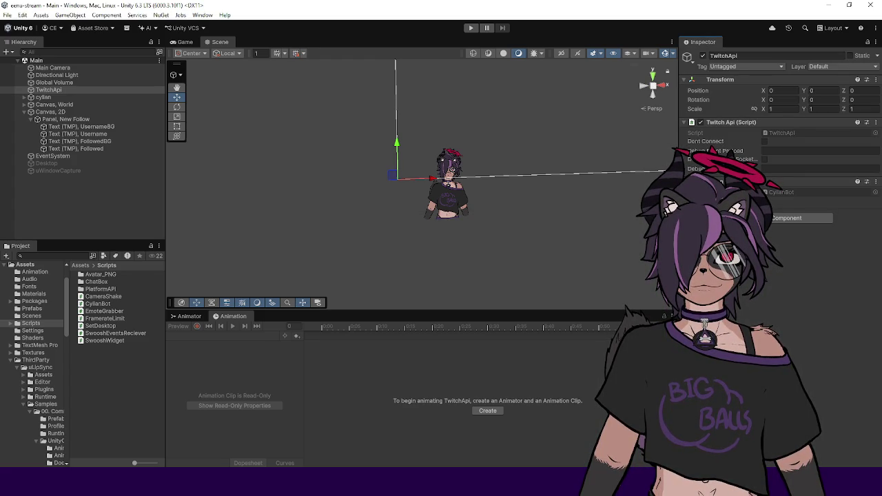
pyautogui.click(80, 208)
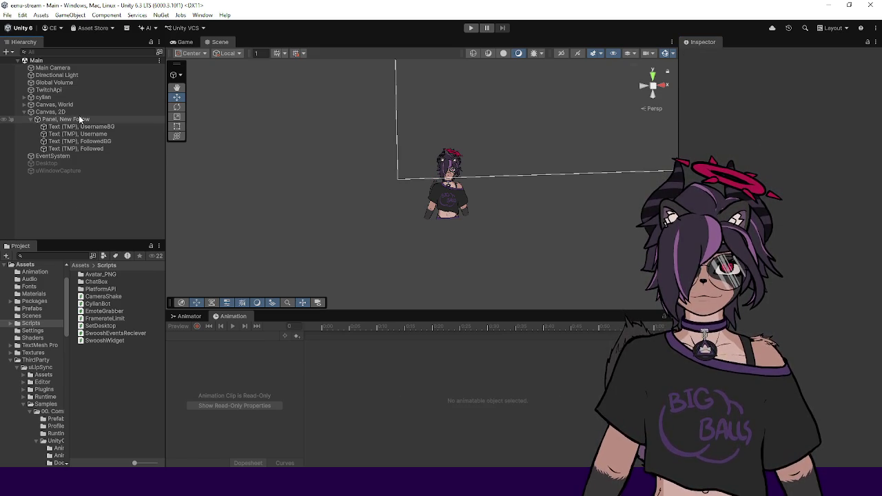
# Inspect Main Camera and TwitchApi, collapse the Canvas, 2D group, and start Play mode
pyautogui.click(56, 75)
pyautogui.click(54, 83)
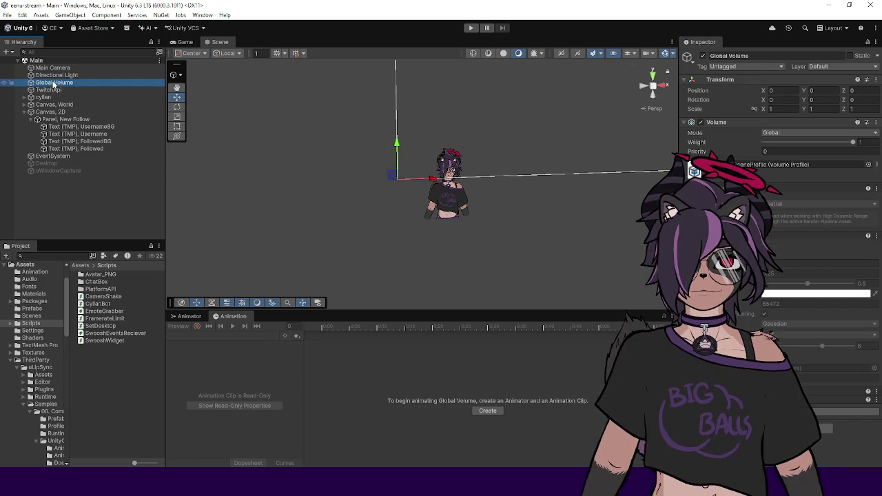
pyautogui.moveTo(53, 68); pyautogui.dragTo(47, 94)
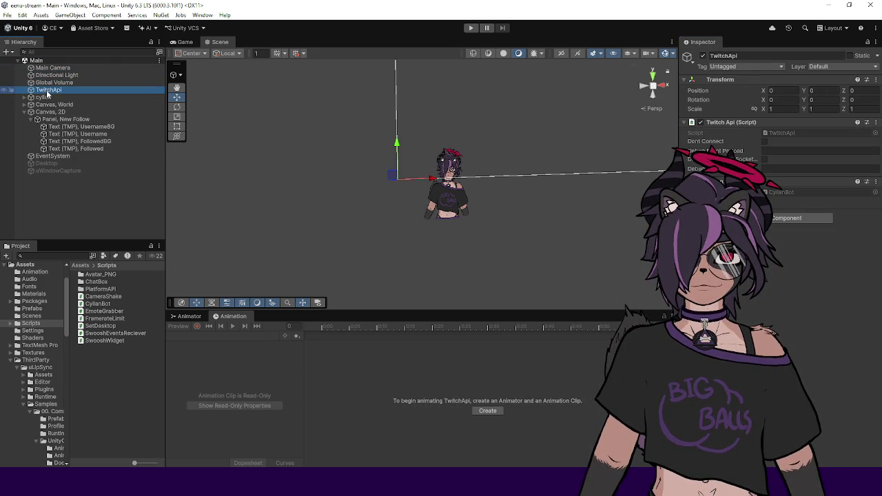
pyautogui.click(49, 69)
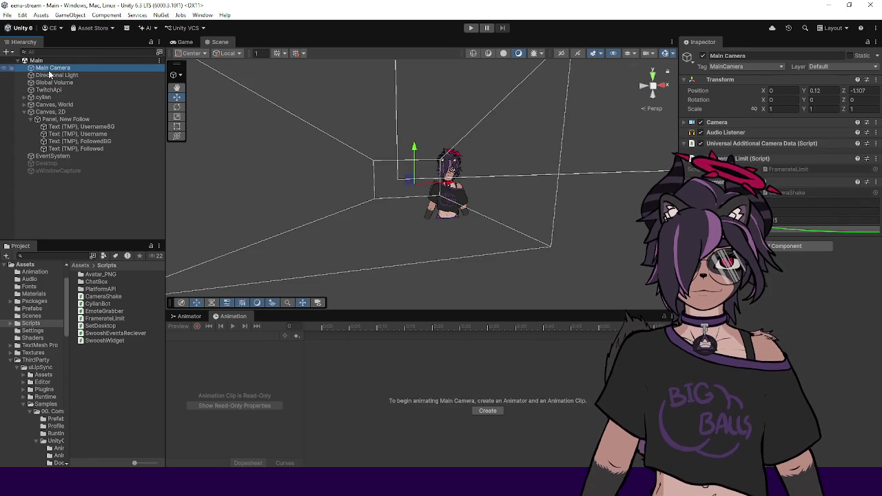
pyautogui.click(49, 90)
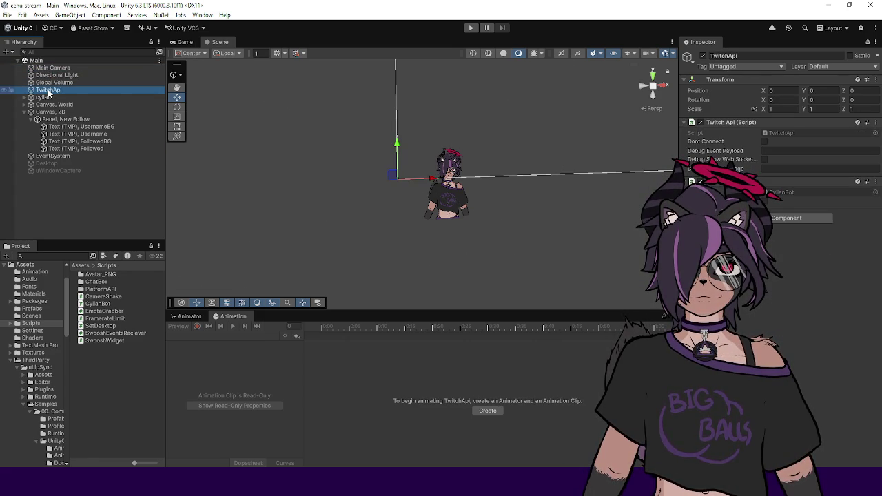
pyautogui.click(24, 112)
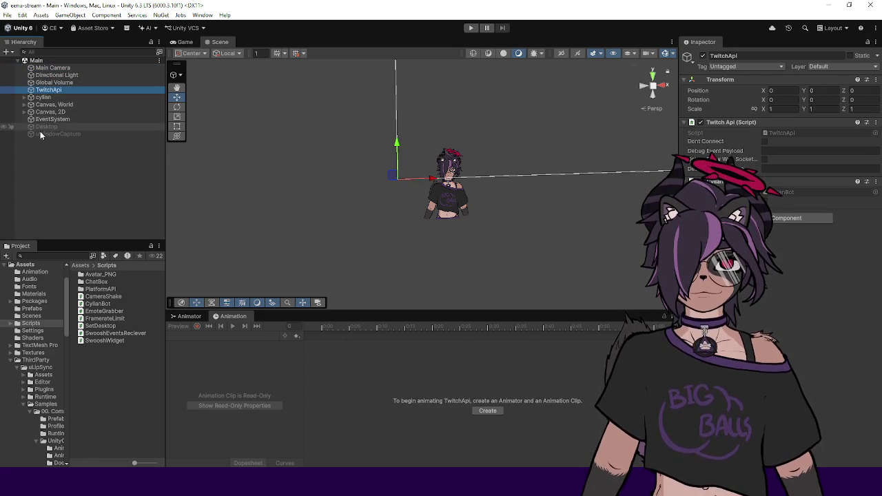
pyautogui.click(472, 29)
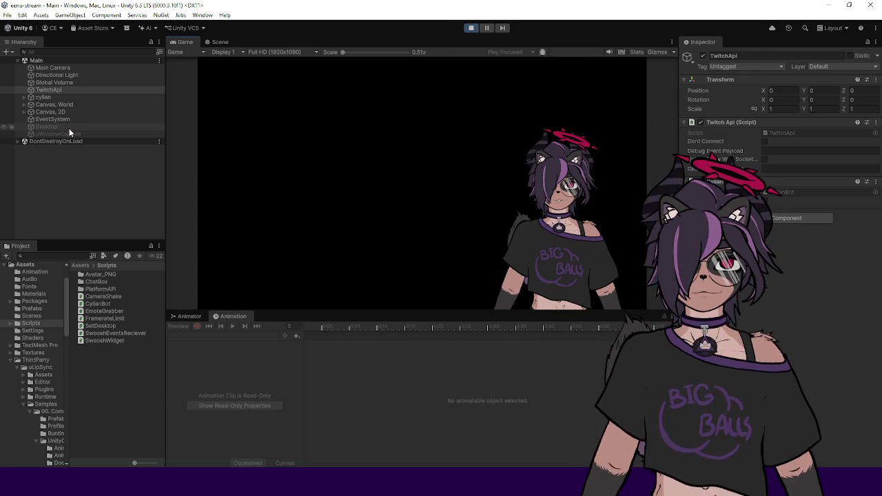
# Activate Desktop and uWindowCapture to show the follow alert, then stop play and reselect Main Camera
pyautogui.click(68, 128)
pyautogui.keyDown('shift'); pyautogui.click(60, 134); pyautogui.keyUp('shift')
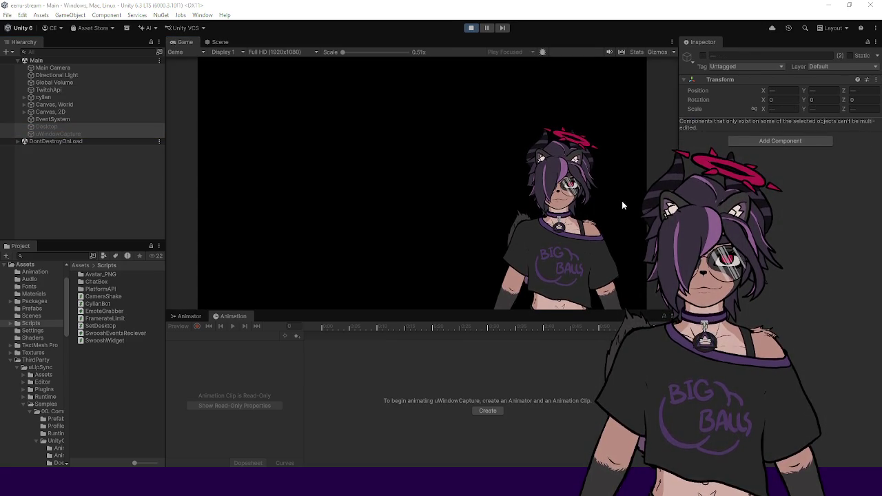
pyautogui.click(702, 56)
pyautogui.click(702, 57)
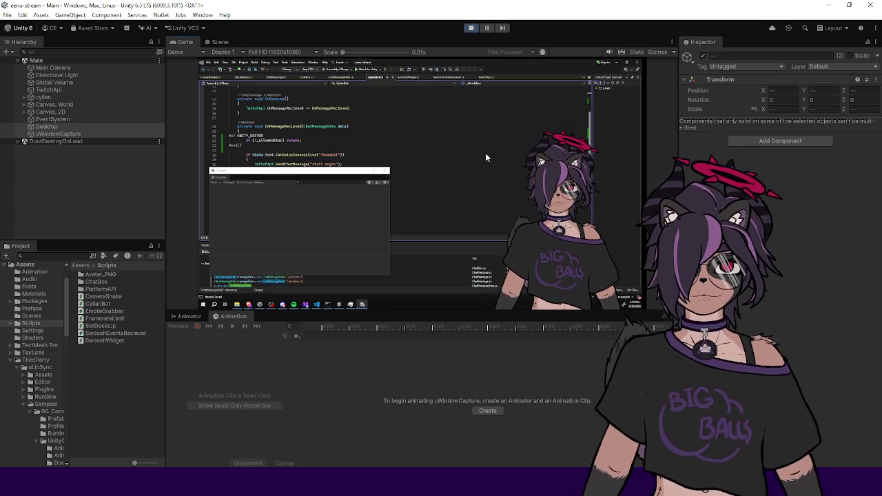
pyautogui.click(471, 28)
pyautogui.click(79, 66)
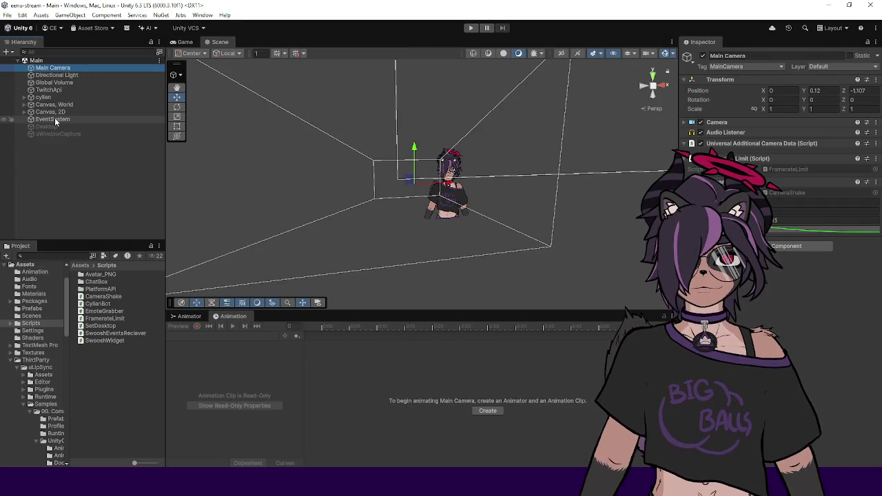
# On Panel, New Follow, assign Main Camera to the Swoosh Widget's Camera Shake field
pyautogui.click(24, 112)
pyautogui.click(60, 119)
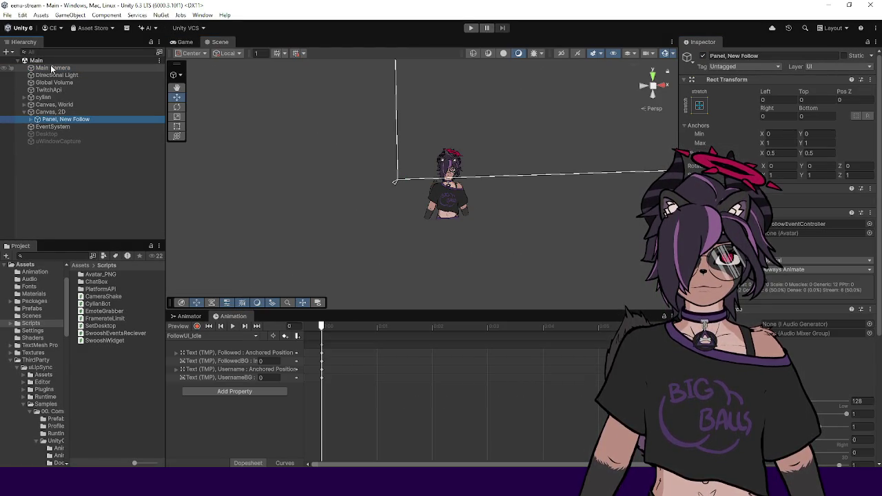
pyautogui.scroll(-5, 779, 234)
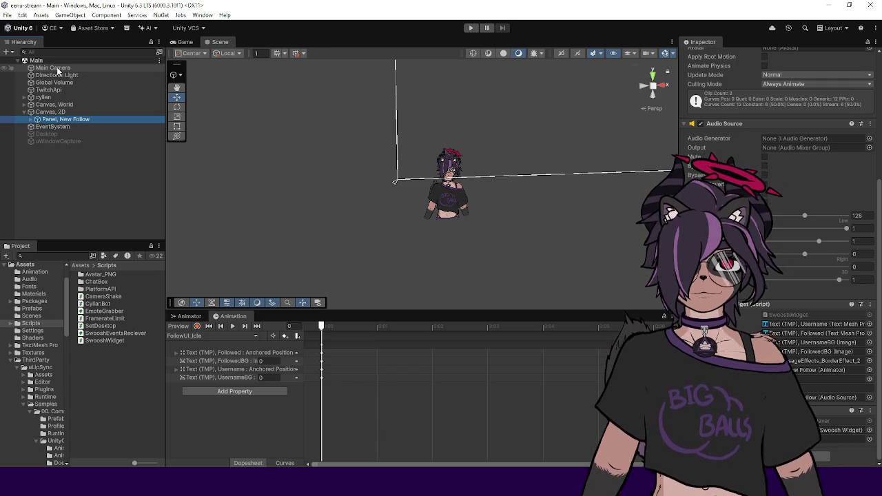
pyautogui.click(848, 439)
pyautogui.moveTo(848, 439); pyautogui.dragTo(847, 439)
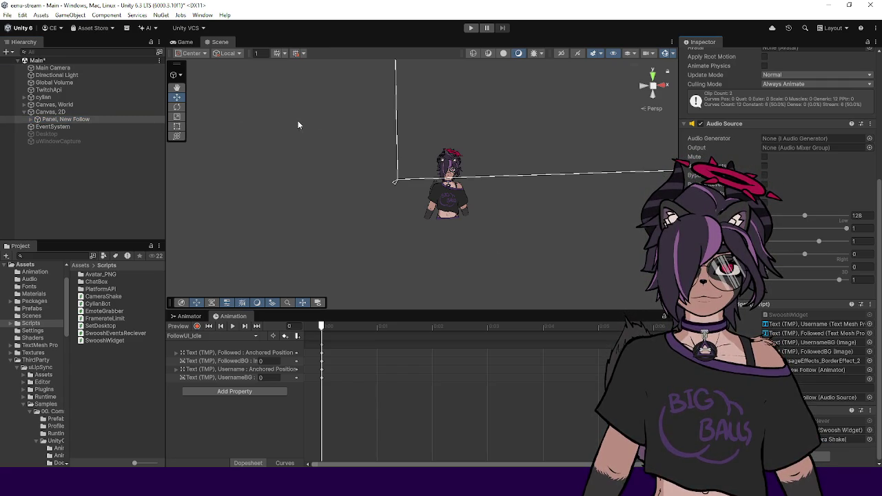
pyautogui.click(129, 184)
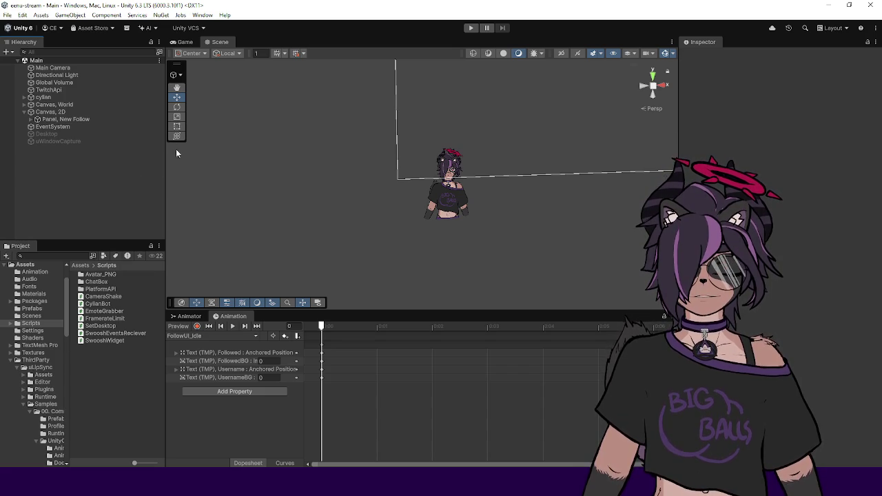
# Widen the side panels, select Main Camera in the hierarchy, and start play mode
pyautogui.moveTo(166, 171); pyautogui.dragTo(152, 169)
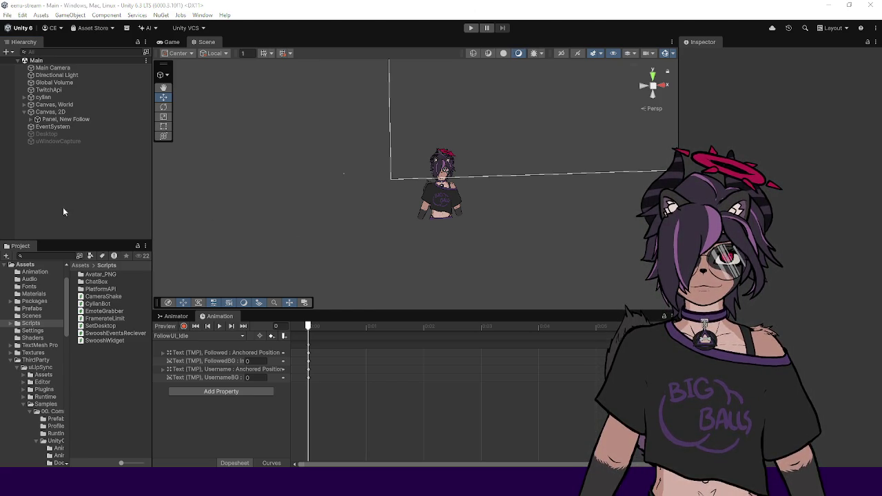
pyautogui.moveTo(153, 266); pyautogui.dragTo(163, 266)
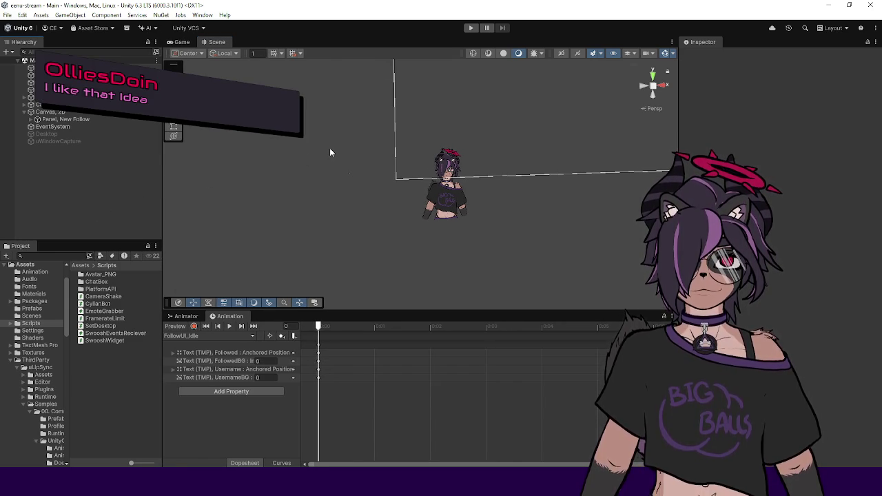
pyautogui.click(75, 133)
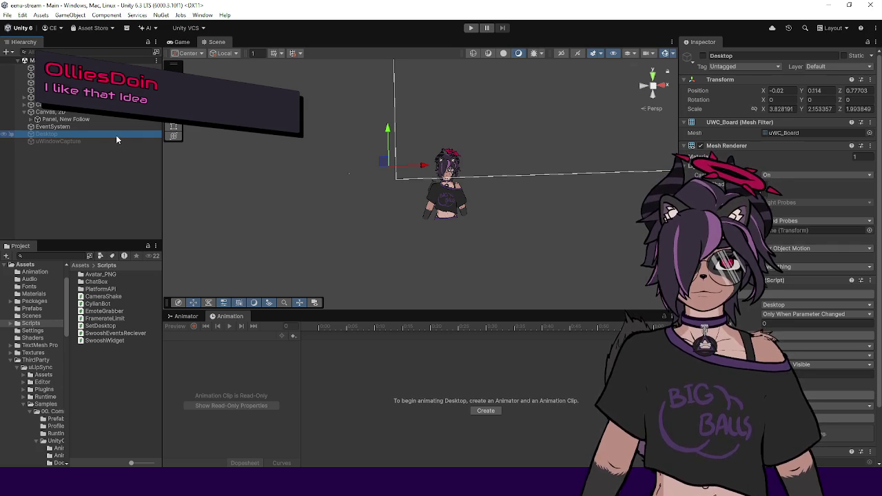
pyautogui.click(69, 82)
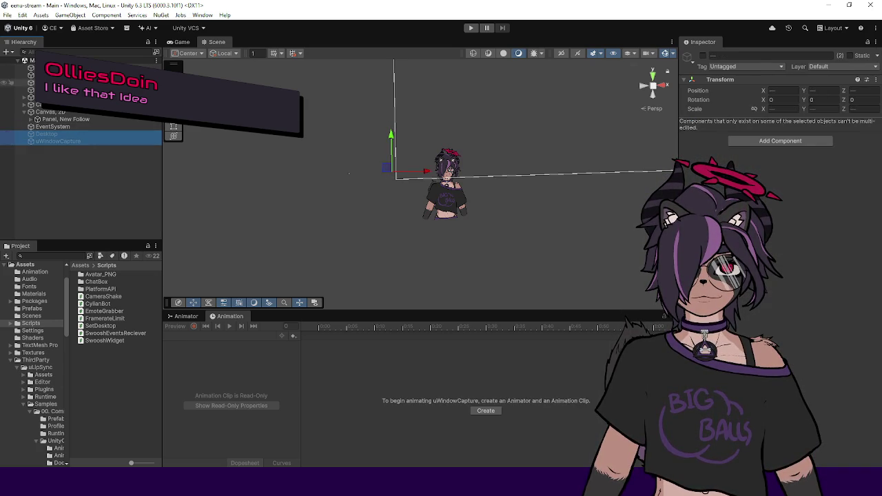
pyautogui.click(69, 90)
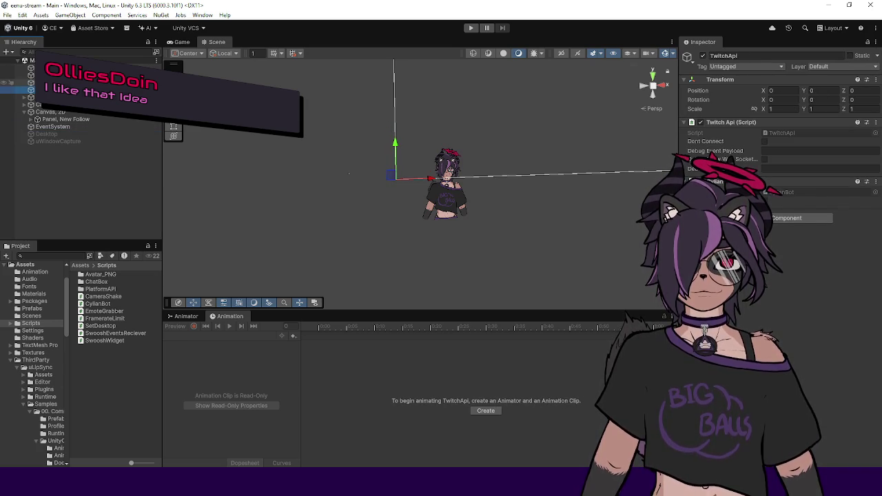
pyautogui.press('Up')
pyautogui.press('Up')
pyautogui.press('Up')
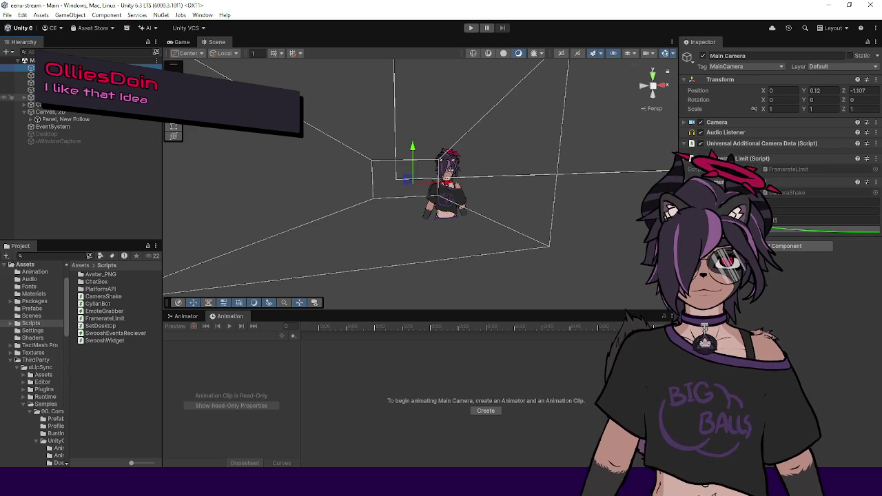
pyautogui.click(469, 29)
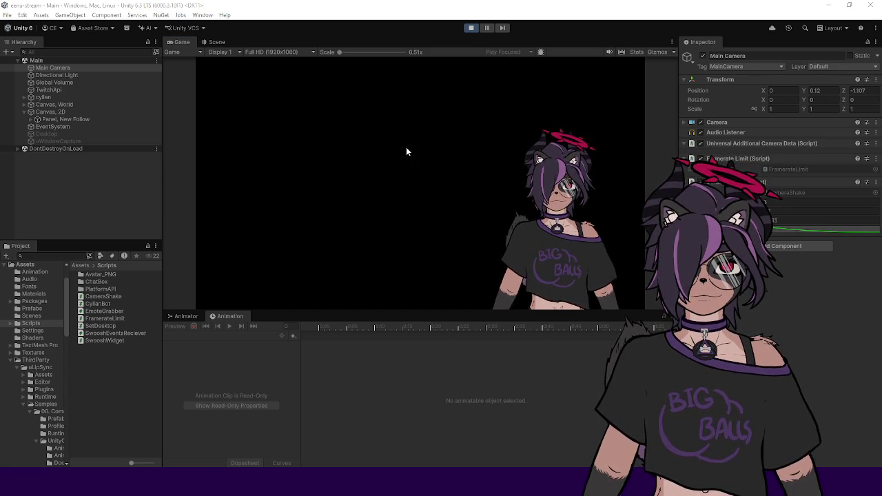
# Activate the Desktop and uWindowCapture objects to show the desktop capture
pyautogui.click(68, 140)
pyautogui.keyDown('ctrl'); pyautogui.click(62, 134); pyautogui.keyUp('ctrl')
pyautogui.click(703, 55)
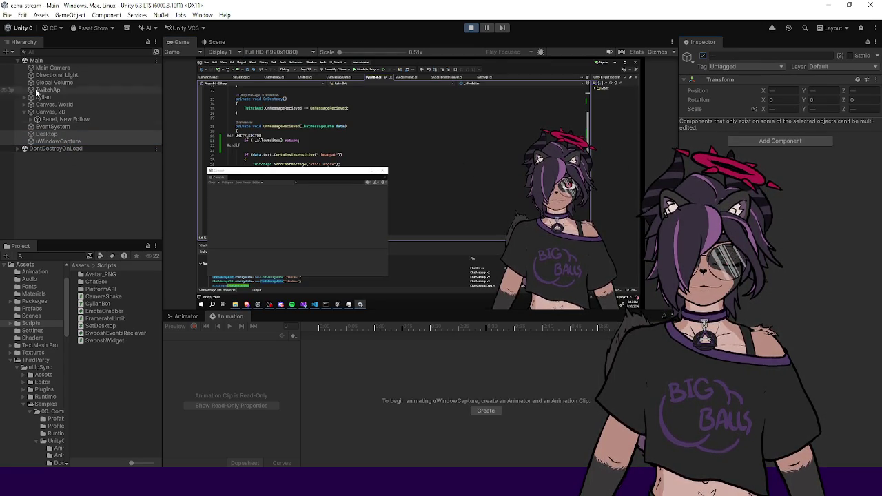
# Fire two test follow alerts from TwitchApi, enlarge the Game view, then stop play mode
pyautogui.click(43, 90)
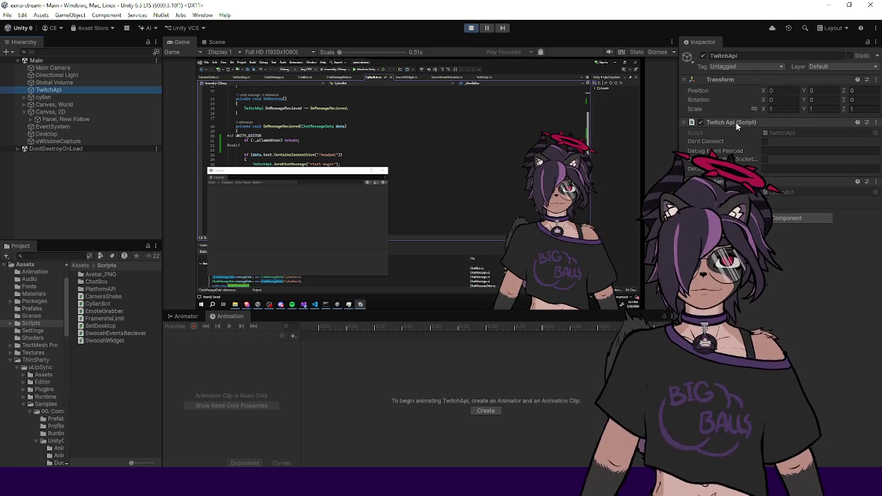
pyautogui.click(398, 135)
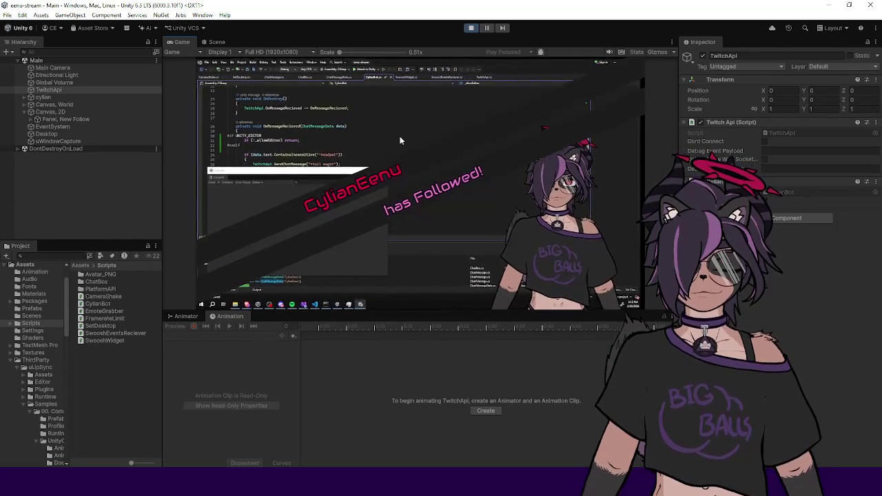
pyautogui.click(462, 193)
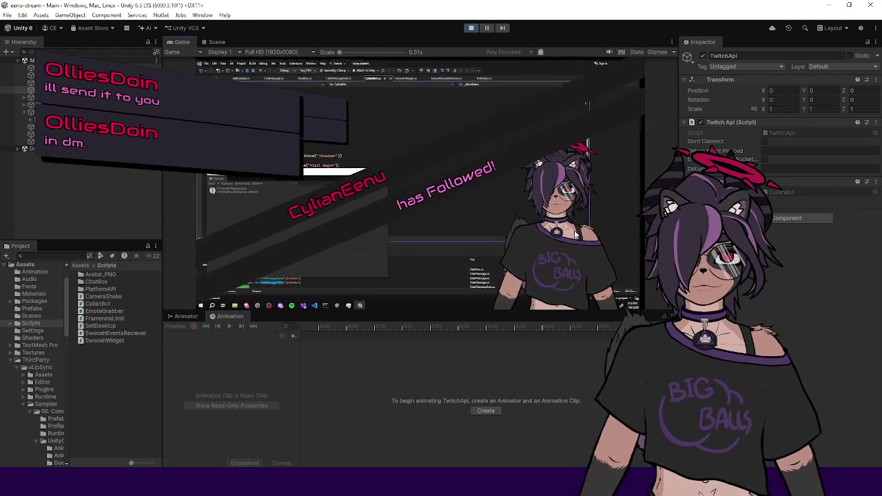
pyautogui.moveTo(463, 309); pyautogui.dragTo(482, 396)
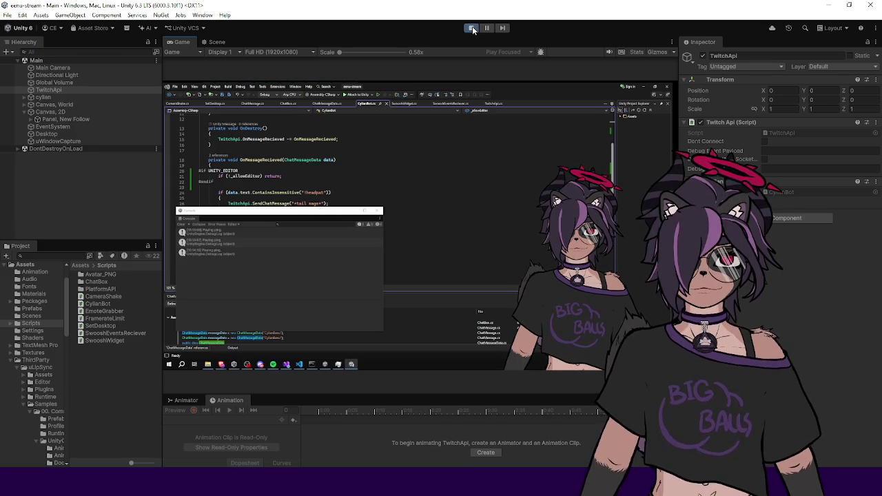
pyautogui.click(473, 29)
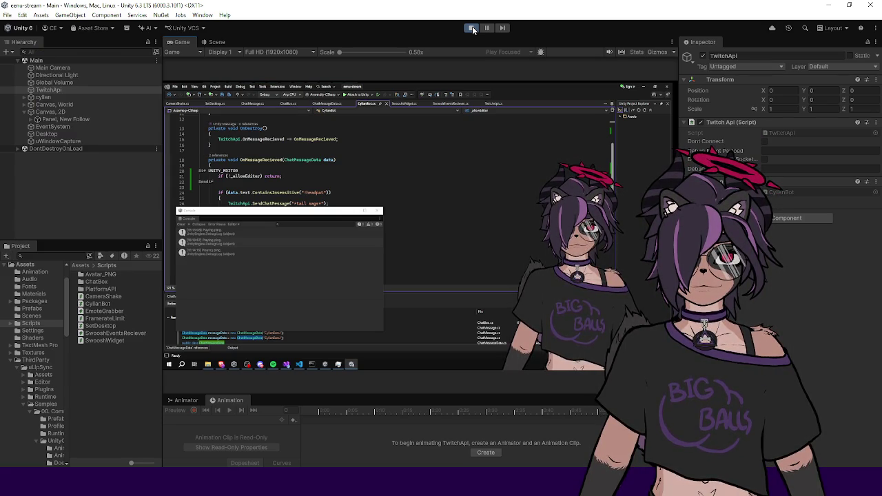
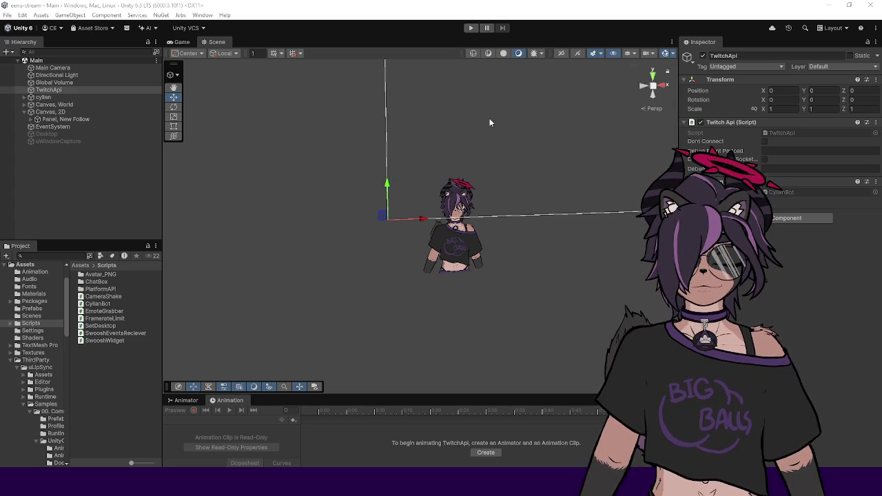
# Enlarge the Hierarchy and Scene view, shrink Project and Animation, and deselect TwitchApi
pyautogui.moveTo(100, 240); pyautogui.dragTo(98, 275)
pyautogui.moveTo(163, 263); pyautogui.dragTo(167, 260)
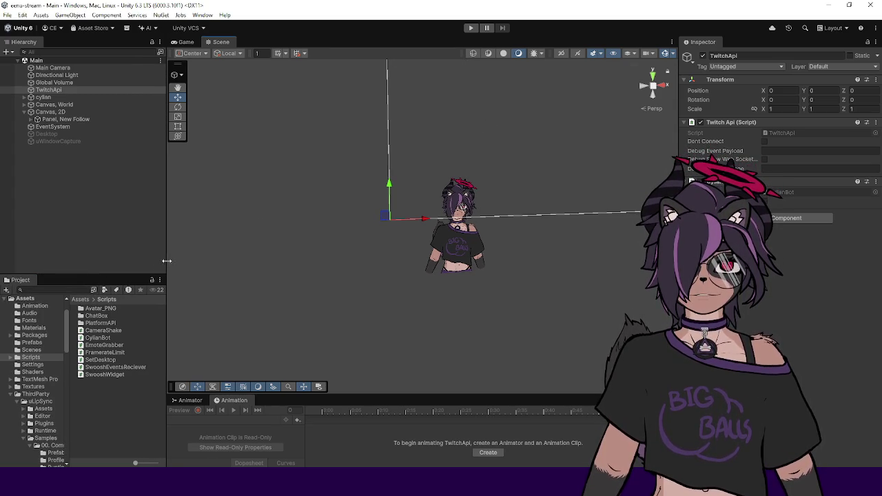
pyautogui.moveTo(368, 393); pyautogui.dragTo(366, 354)
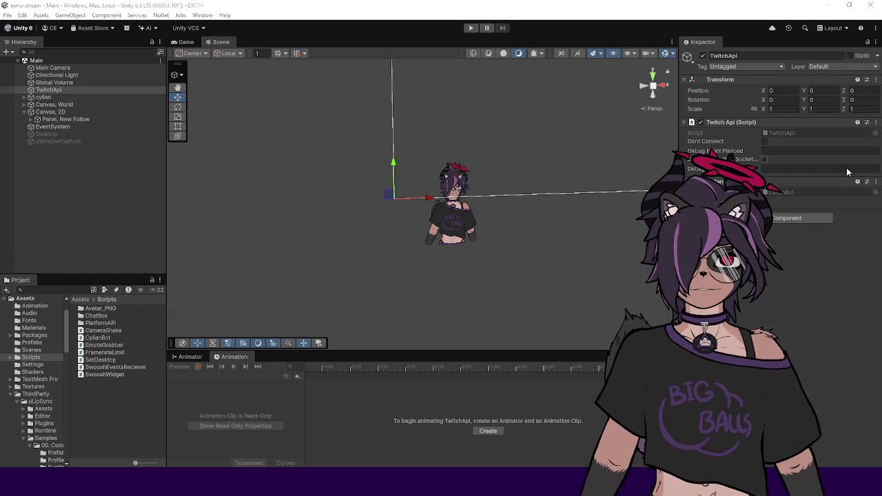
pyautogui.click(122, 217)
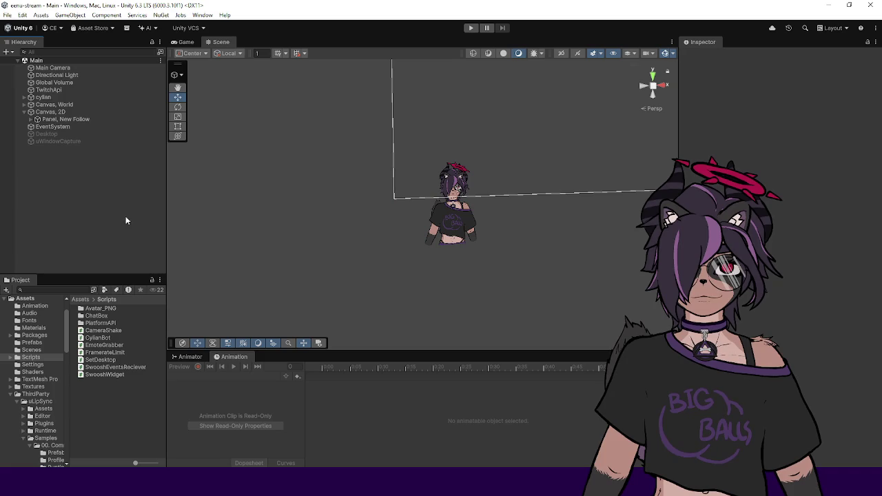
# Narrow the Hierarchy and frame the Scene view on uWindowCapture
pyautogui.moveTo(167, 221); pyautogui.dragTo(155, 225)
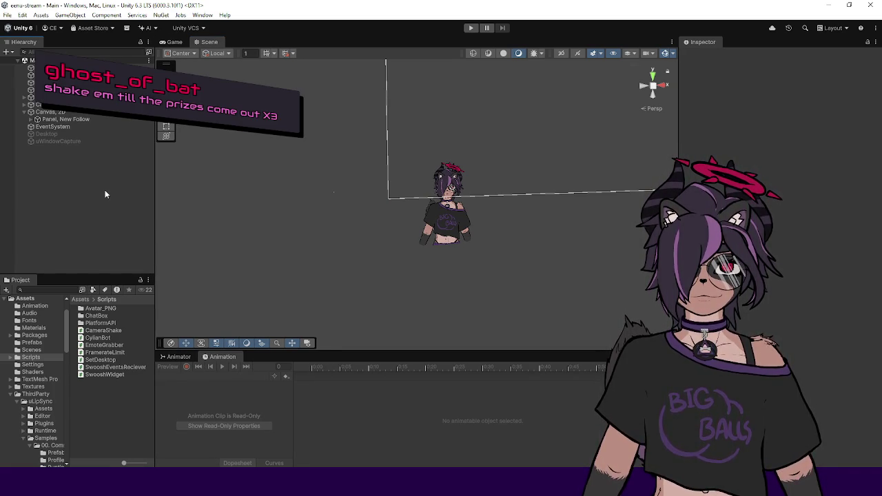
pyautogui.click(99, 141)
pyautogui.moveTo(276, 221); pyautogui.dragTo(404, 215)
pyautogui.scroll(5, 404, 215)
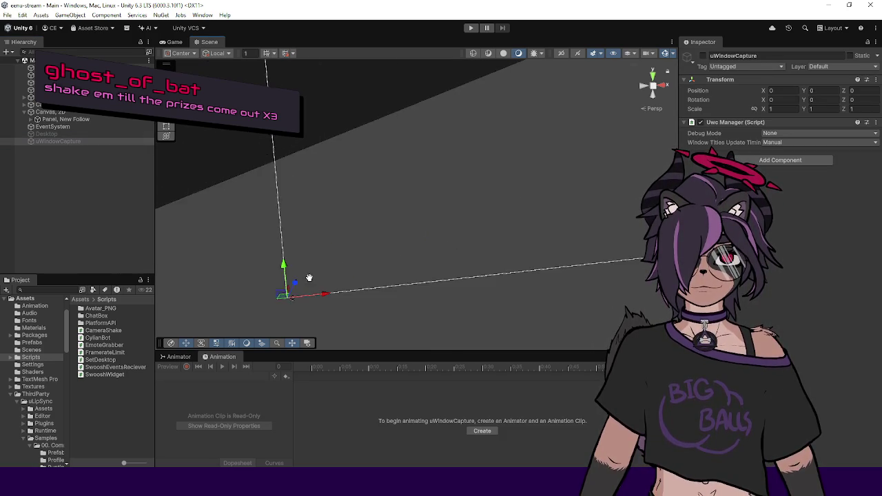
pyautogui.scroll(2, 375, 250)
pyautogui.press('f')
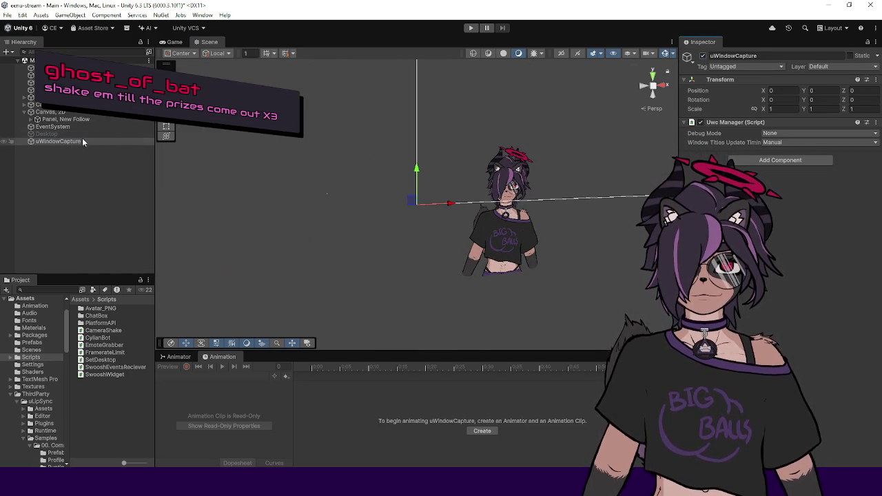
# Activate the Desktop child object and view its white board at an angle
pyautogui.click(46, 133)
pyautogui.click(702, 56)
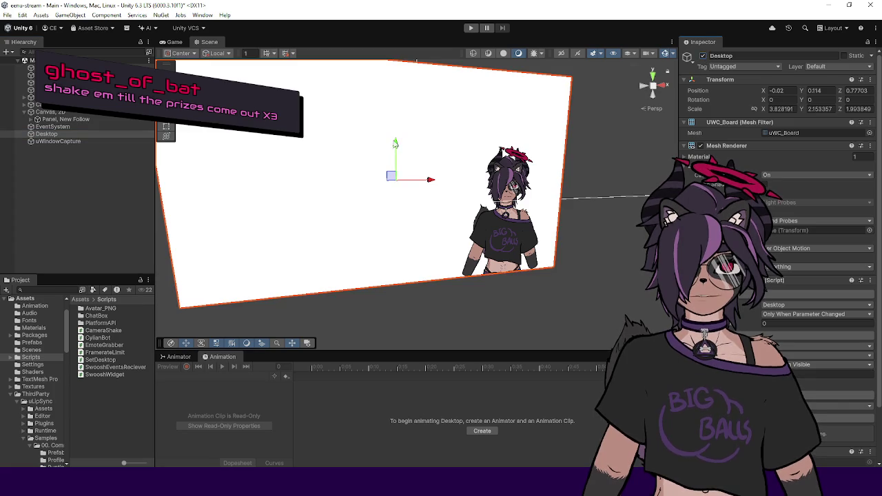
pyautogui.moveTo(370, 193); pyautogui.dragTo(444, 256)
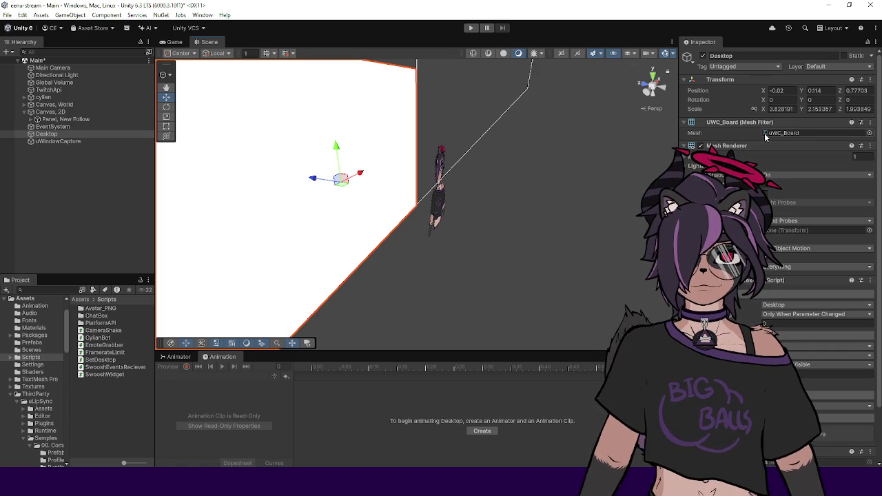
# Set the Desktop's X position to 0, comparing Main Camera and uWindowCapture positions
pyautogui.click(784, 90)
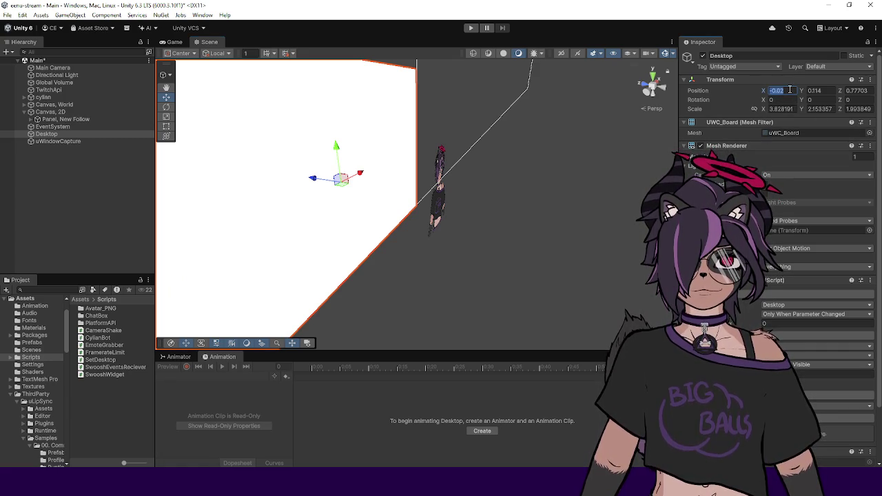
pyautogui.write('0')
pyautogui.click(828, 91)
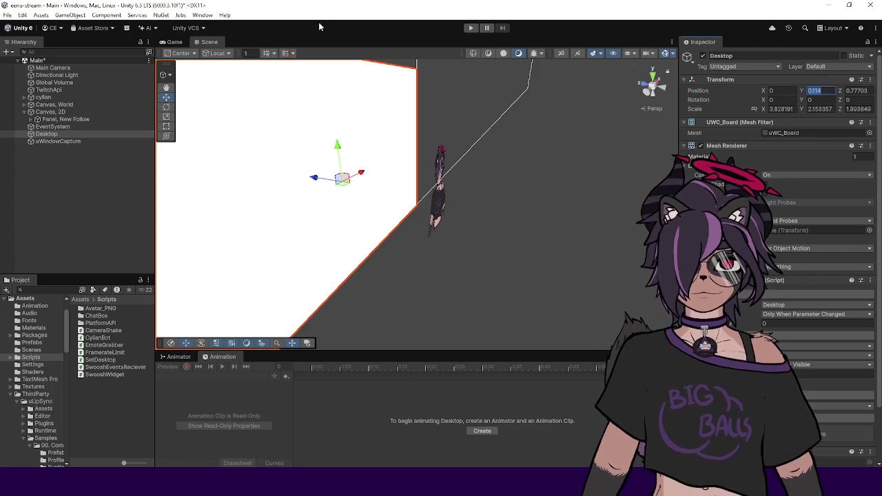
pyautogui.click(55, 69)
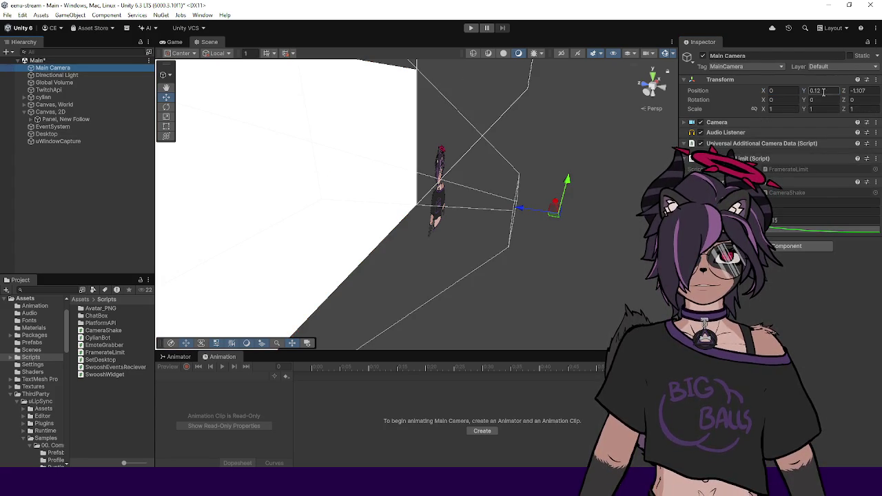
pyautogui.click(127, 141)
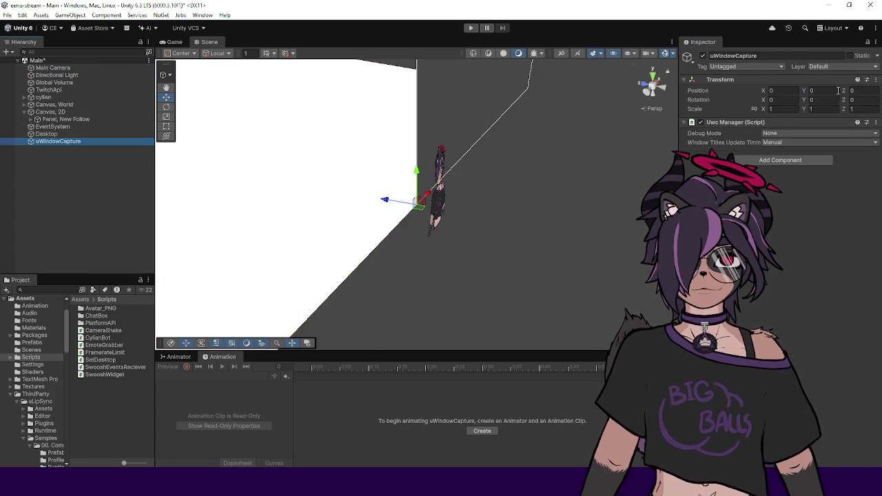
pyautogui.click(48, 134)
# Set the Desktop's Y position to 0.12 and Z to 1, previewing in the Game view
pyautogui.click(816, 91)
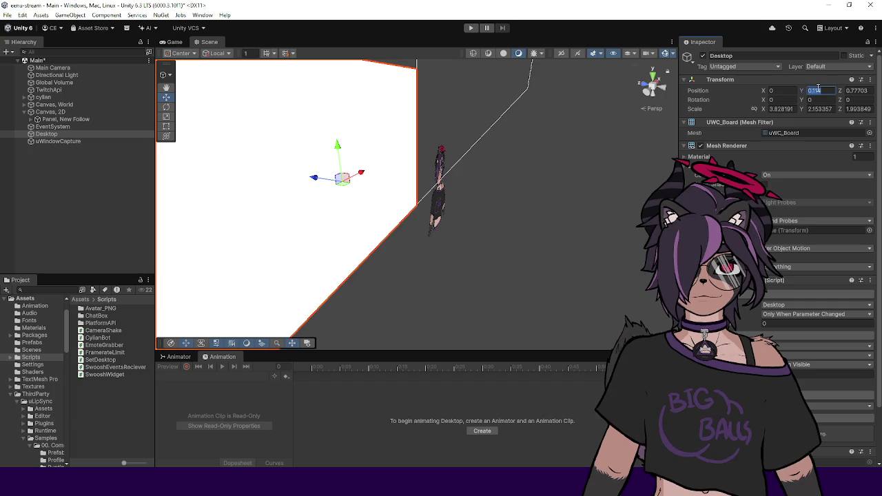
pyautogui.click(174, 42)
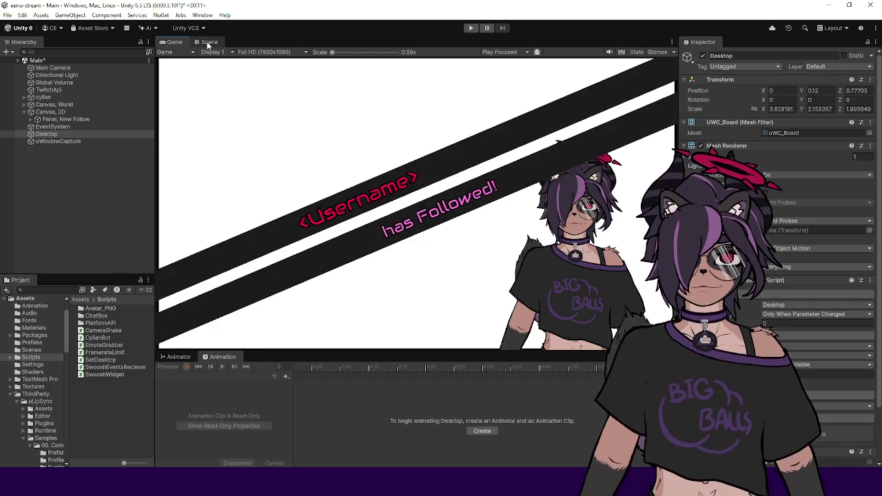
pyautogui.click(208, 43)
pyautogui.click(856, 90)
pyautogui.write('1')
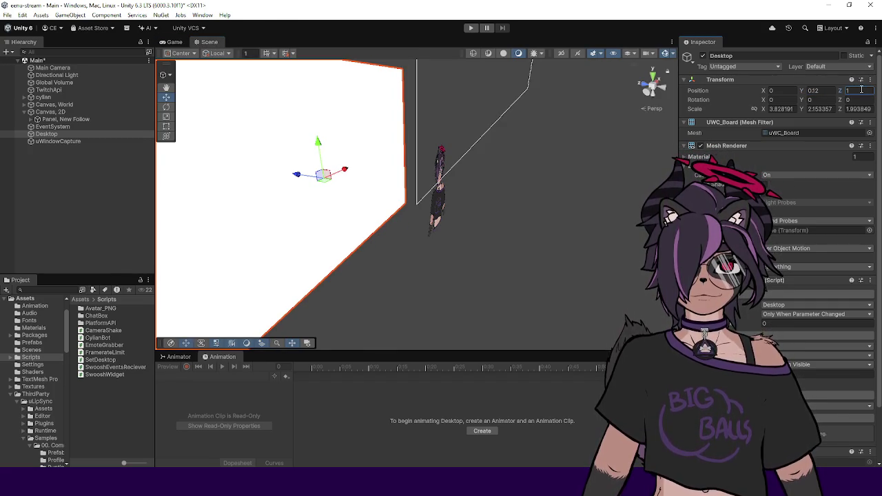
pyautogui.scroll(-1, 434, 174)
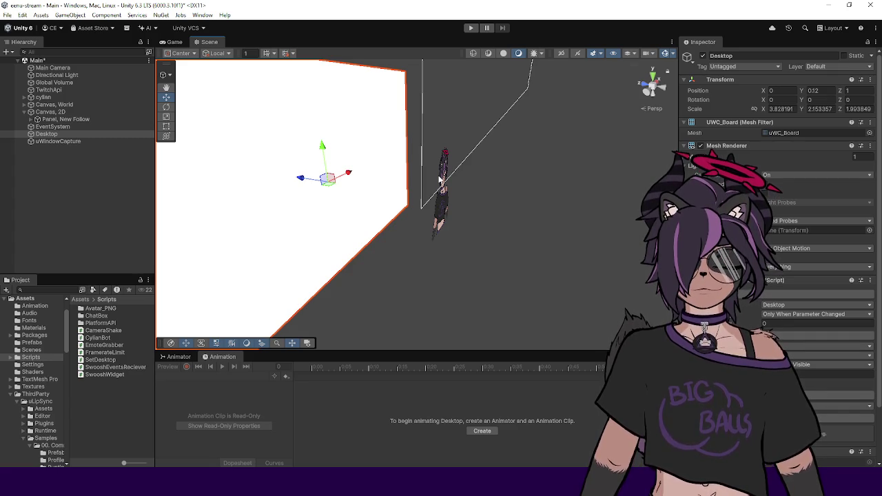
# Set the Desktop's Z scale to 1 and view the plane front-on
pyautogui.click(866, 108)
pyautogui.write('1')
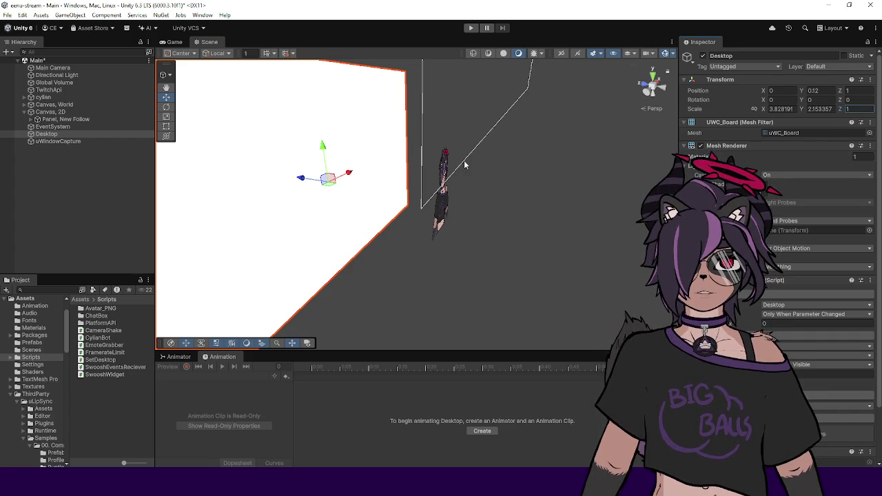
pyautogui.rightClick(472, 146)
pyautogui.moveTo(477, 195)
pyautogui.mouseDown()
pyautogui.moveTo(329, 193)
pyautogui.moveTo(349, 169)
pyautogui.mouseUp()
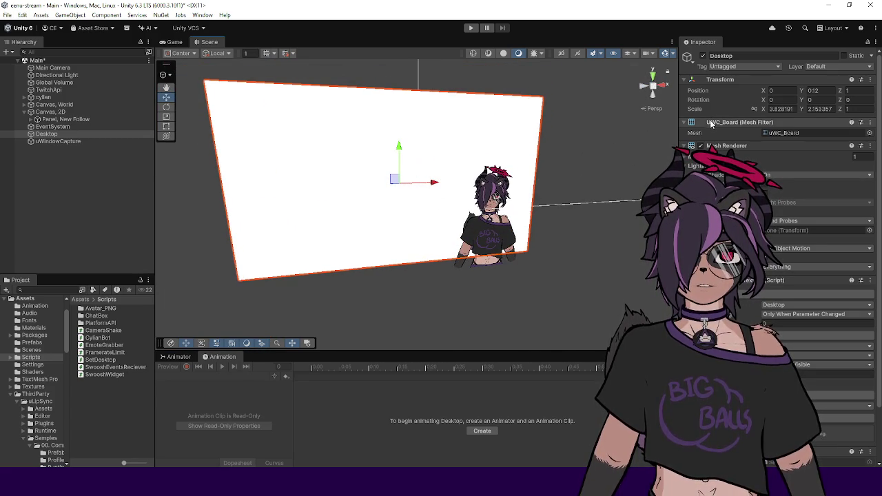
# Try X scale 1 and a test Cube, then delete it and undo to the original width
pyautogui.click(783, 109)
pyautogui.write('1')
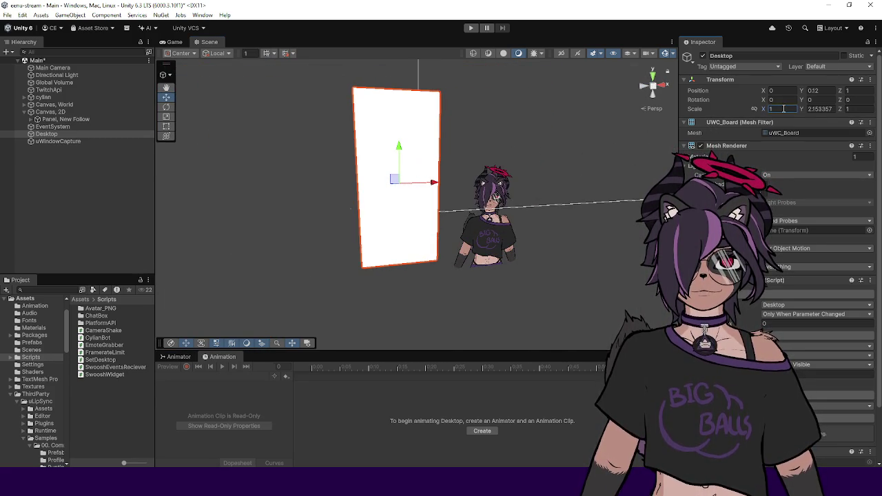
pyautogui.click(69, 171)
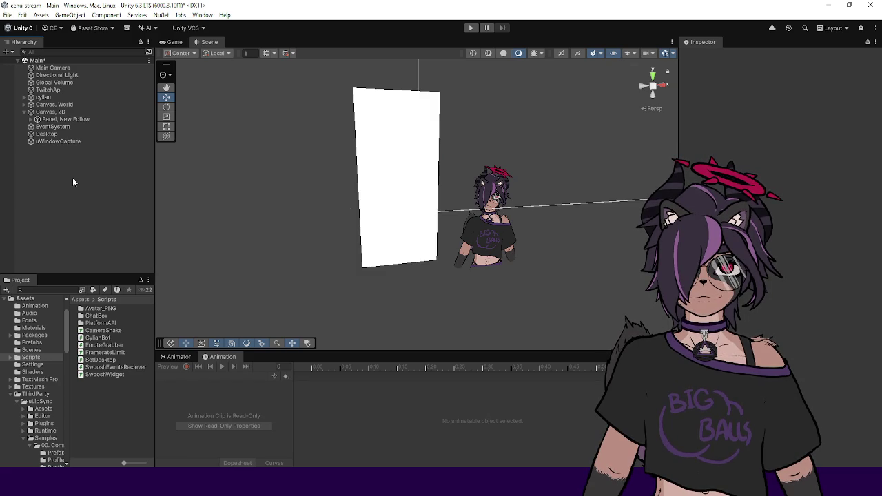
pyautogui.rightClick(73, 179)
pyautogui.moveTo(125, 350)
pyautogui.click(238, 349)
pyautogui.moveTo(384, 247)
pyautogui.mouseDown()
pyautogui.moveTo(368, 233)
pyautogui.moveTo(414, 168)
pyautogui.moveTo(449, 170)
pyautogui.moveTo(317, 191)
pyautogui.moveTo(330, 187)
pyautogui.mouseUp()
pyautogui.moveTo(485, 147); pyautogui.dragTo(492, 148)
pyautogui.press('Delete')
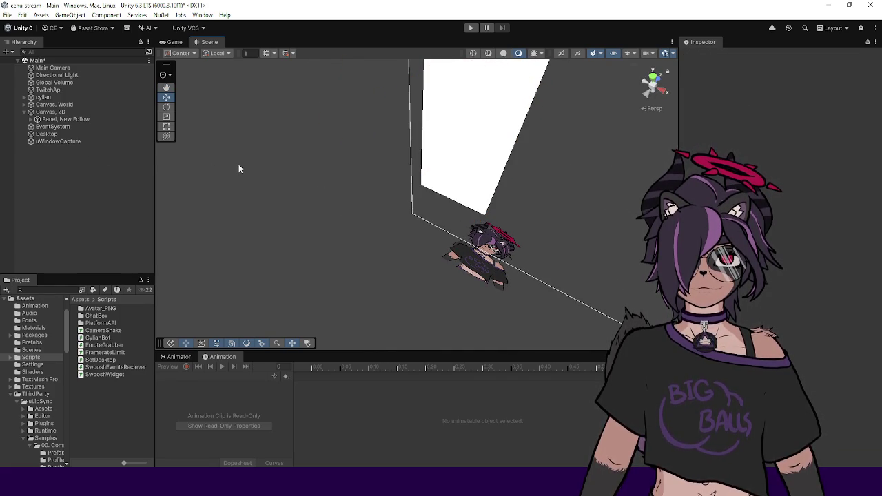
pyautogui.hotkey('ctrl', 'z')
pyautogui.hotkey('ctrl', 'z')
pyautogui.hotkey('ctrl', 'z')
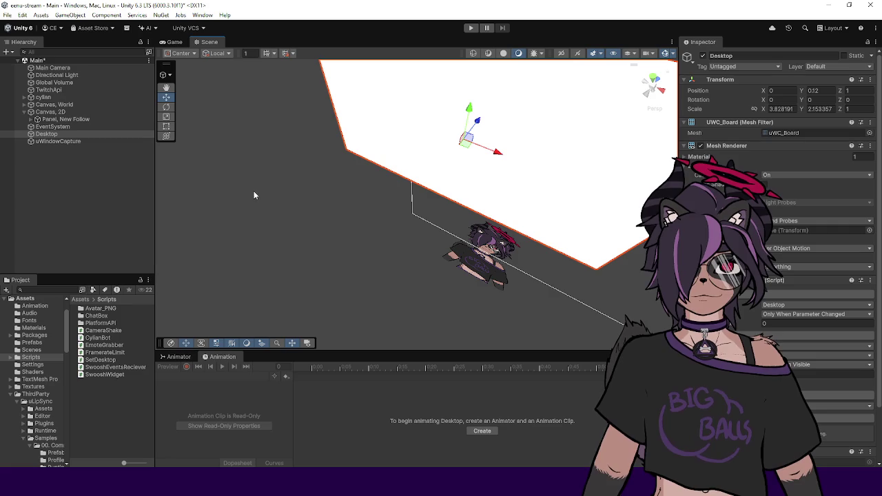
pyautogui.moveTo(264, 198); pyautogui.dragTo(514, 98)
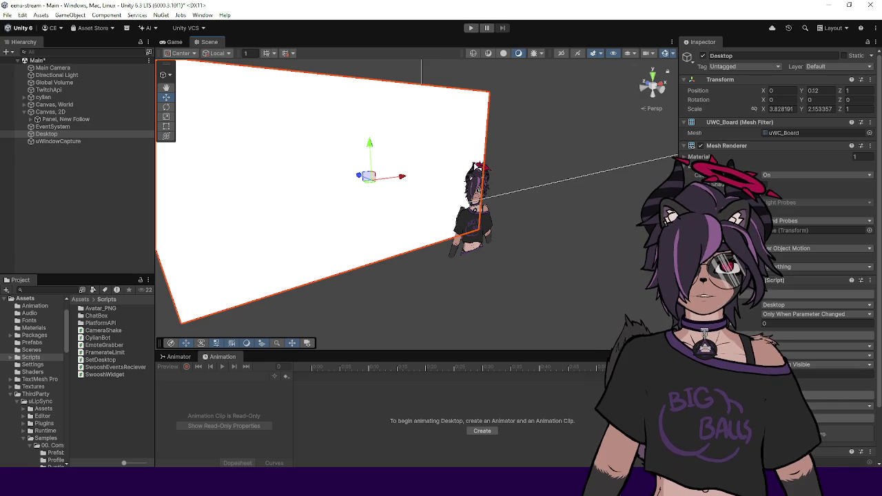
# Open SetDesktop from Assets > Scripts and switch to it in Visual Studio
pyautogui.click(113, 360)
pyautogui.doubleClick(115, 361)
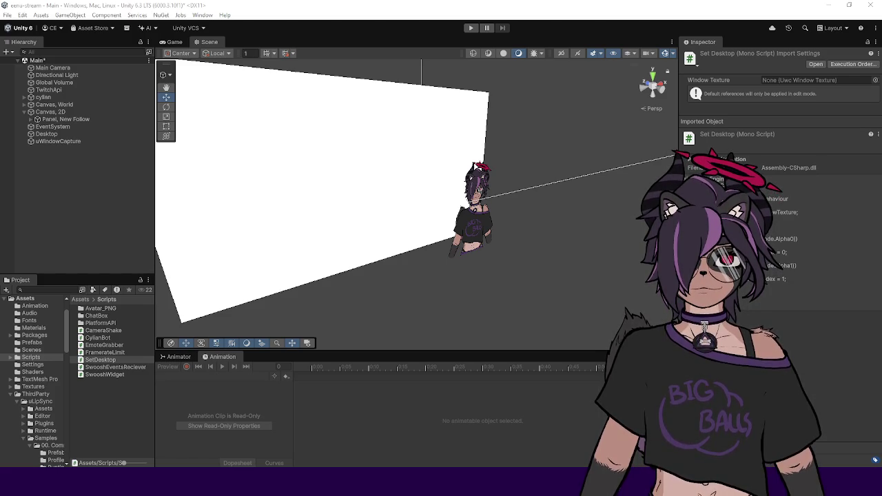
pyautogui.hotkey('alt', 'Tab')
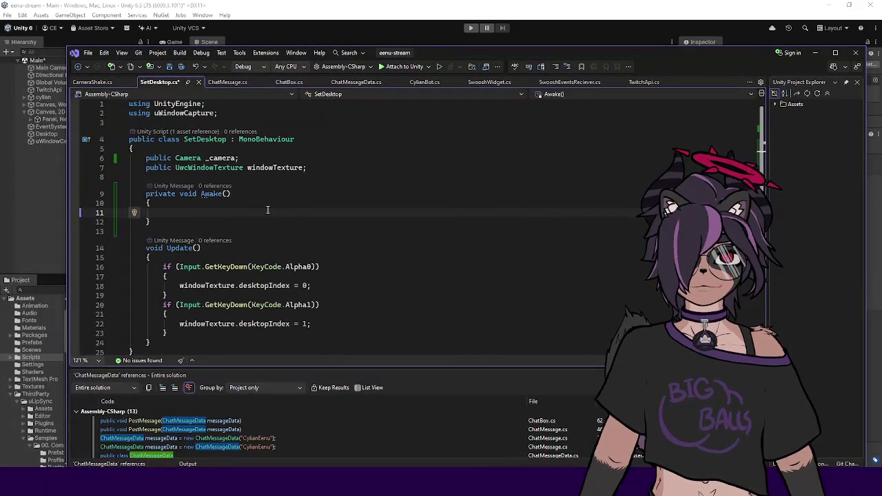
# Type _camera. in Awake and browse the camera's IntelliSense member list
pyautogui.write('_camera.')
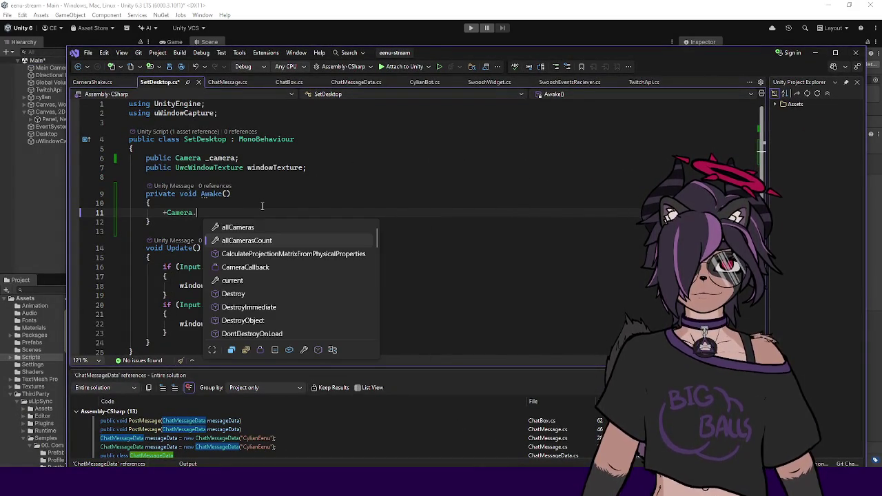
pyautogui.press('Escape')
pyautogui.press('BackSpace')
pyautogui.press('BackSpace')
pyautogui.write('_camera.')
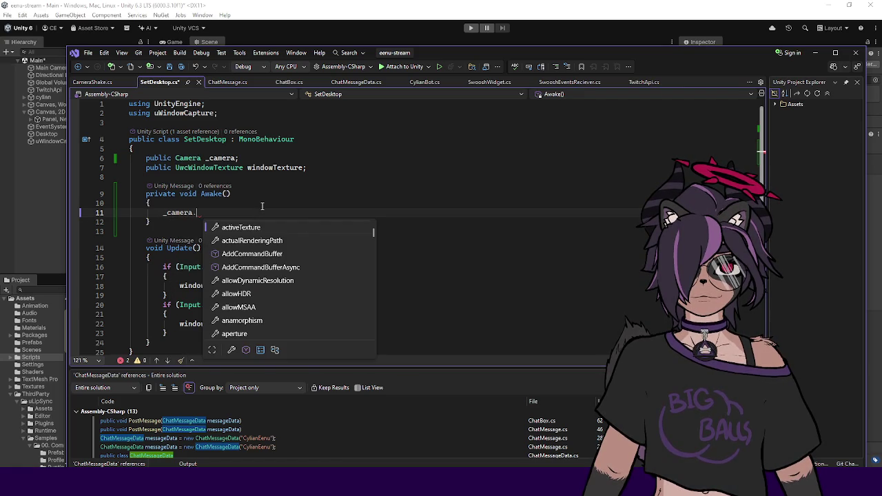
pyautogui.write('get')
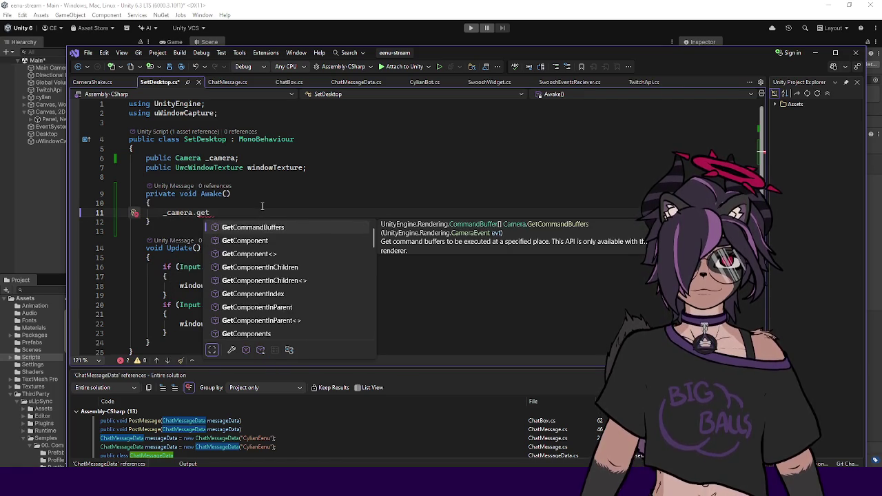
pyautogui.press('BackSpace')
pyautogui.press('BackSpace')
pyautogui.press('BackSpace')
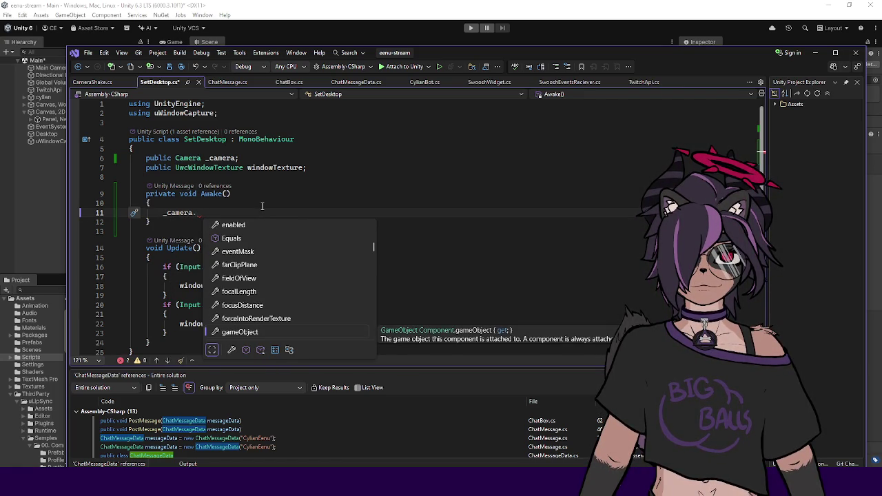
pyautogui.scroll(-2, 332, 272)
pyautogui.scroll(-12, 333, 273)
pyautogui.scroll(-3, 333, 273)
pyautogui.scroll(-4, 332, 274)
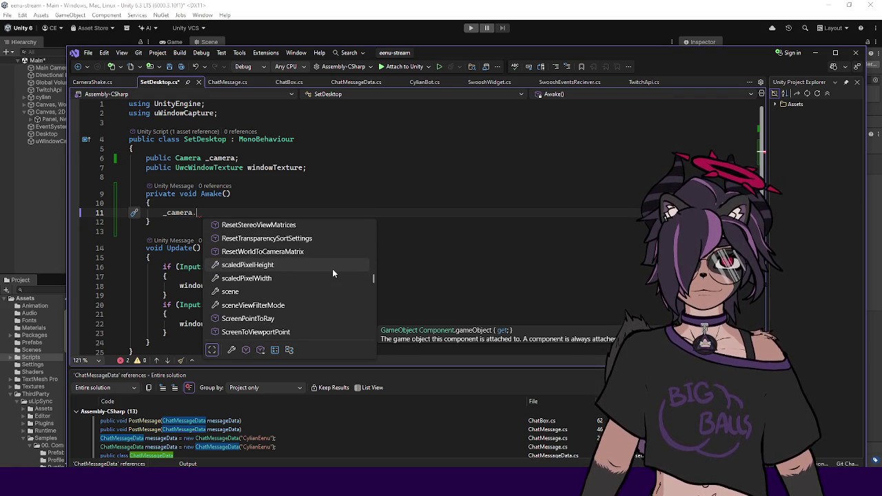
# Try the rect member, then erase it back to _camera
pyautogui.write('rec')
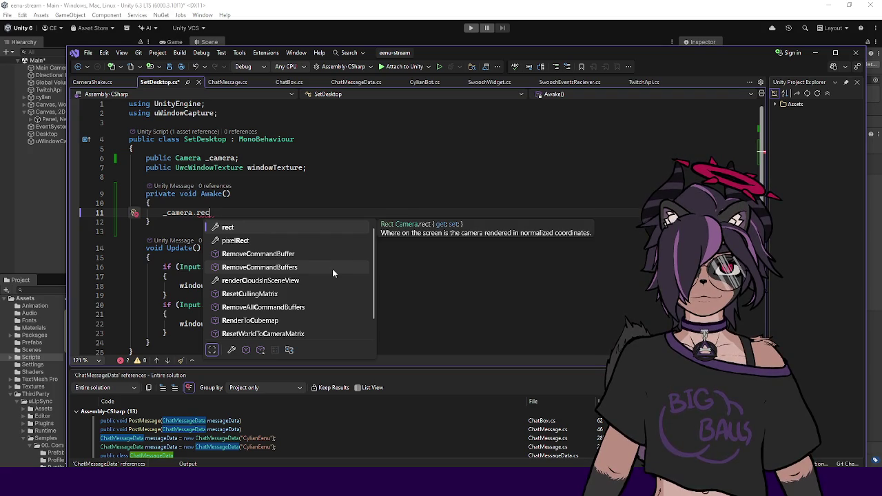
pyautogui.scroll(-1, 332, 273)
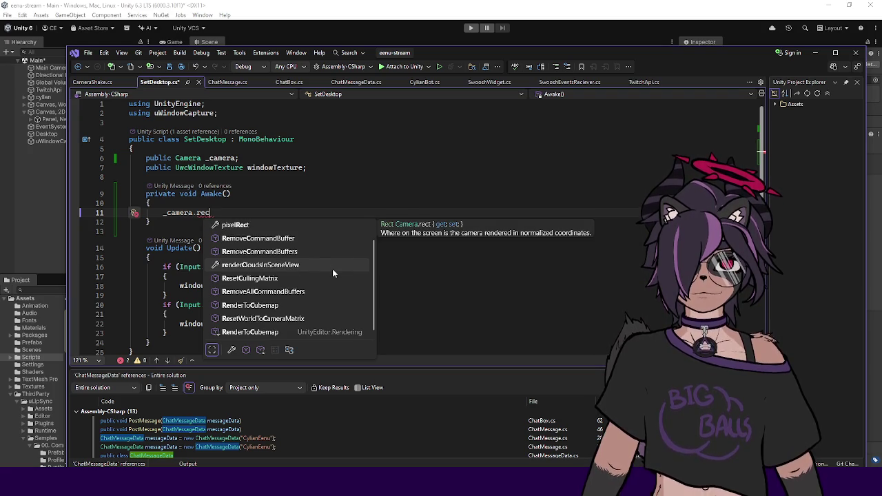
pyautogui.scroll(1, 333, 274)
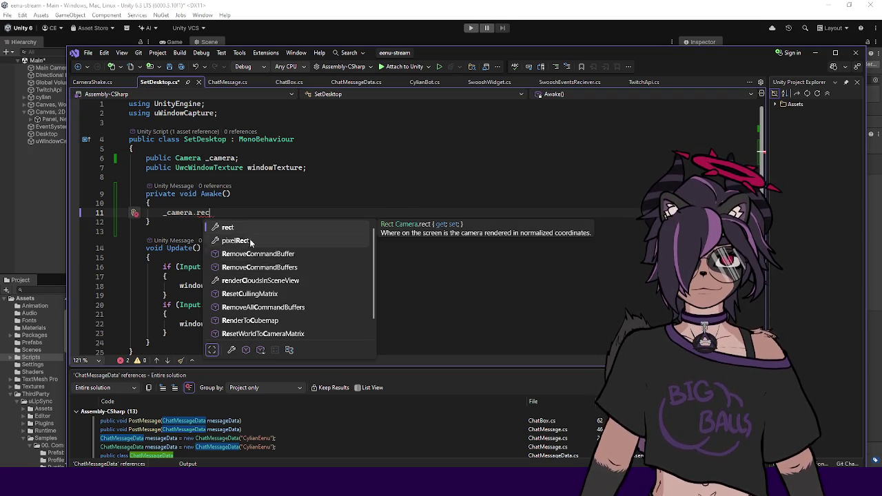
pyautogui.moveTo(209, 213)
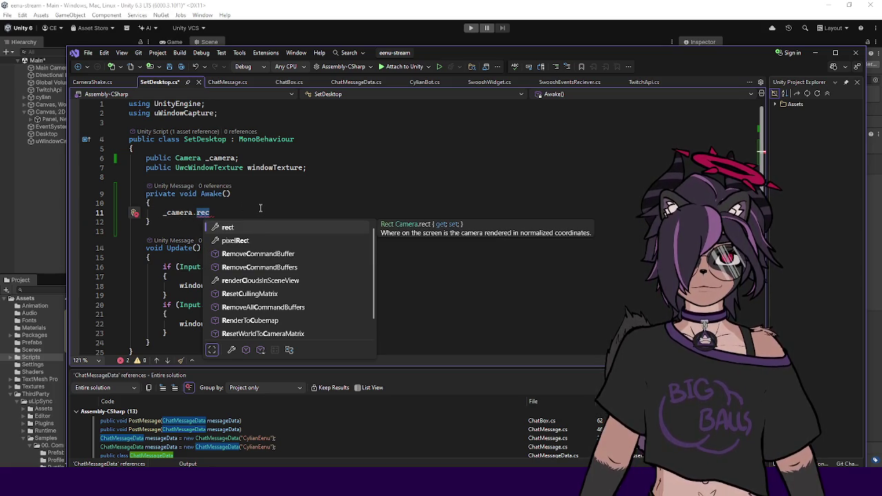
pyautogui.press('BackSpace')
pyautogui.press('BackSpace')
pyautogui.press('BackSpace')
pyautogui.write('p')
pyautogui.press('BackSpace')
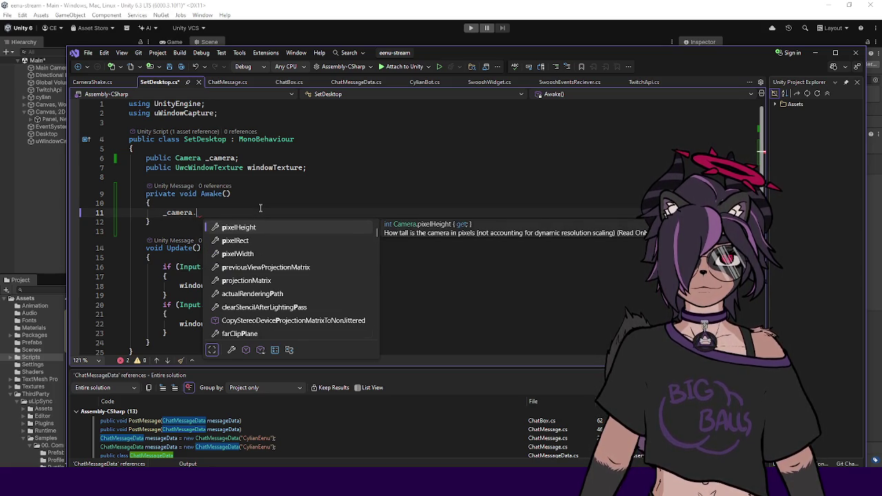
# Start _camera.ViewportToWorldPoint(new Vector3(0,0, for the lower-left corner
pyautogui.write('viewp')
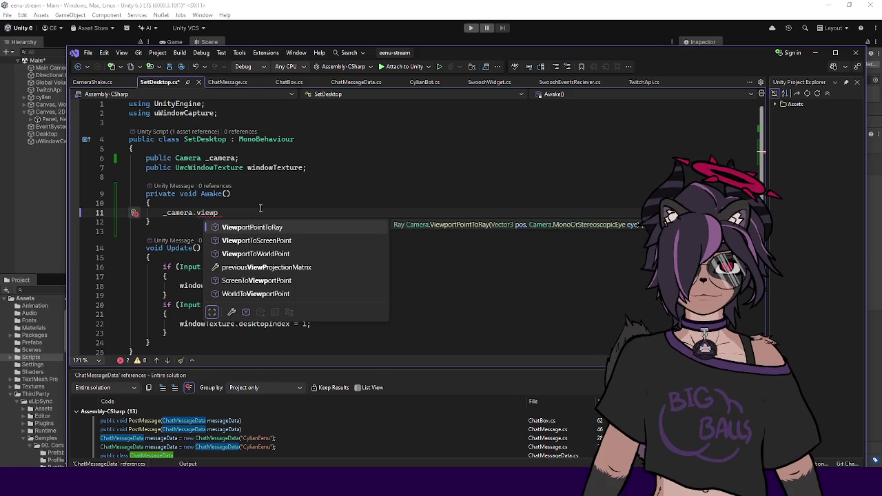
pyautogui.press('Down')
pyautogui.press('Down')
pyautogui.write('(')
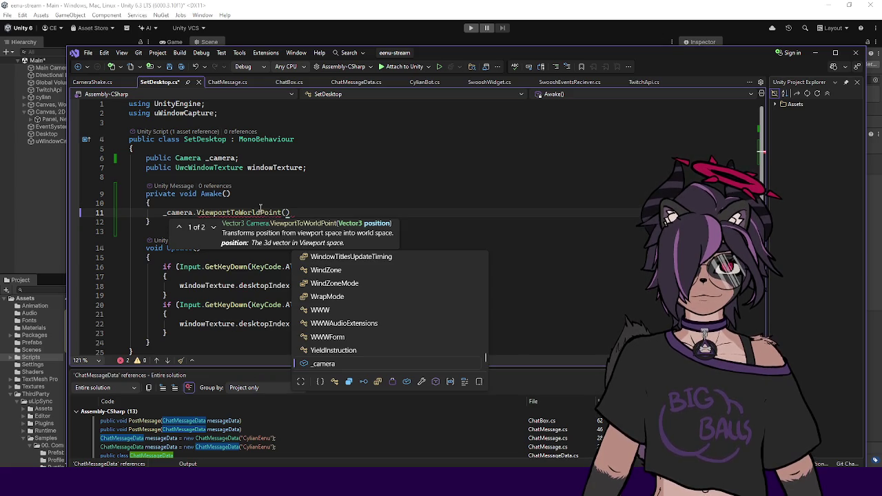
pyautogui.write('new Vector3(')
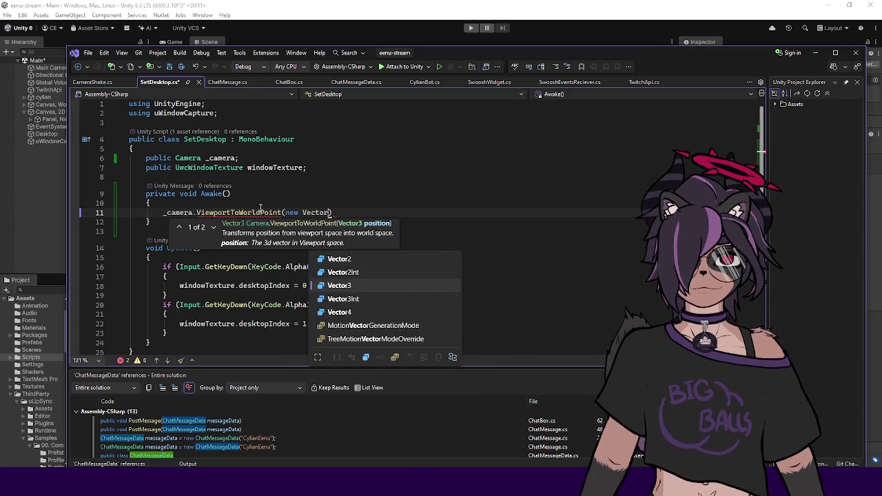
pyautogui.write('0,0,')
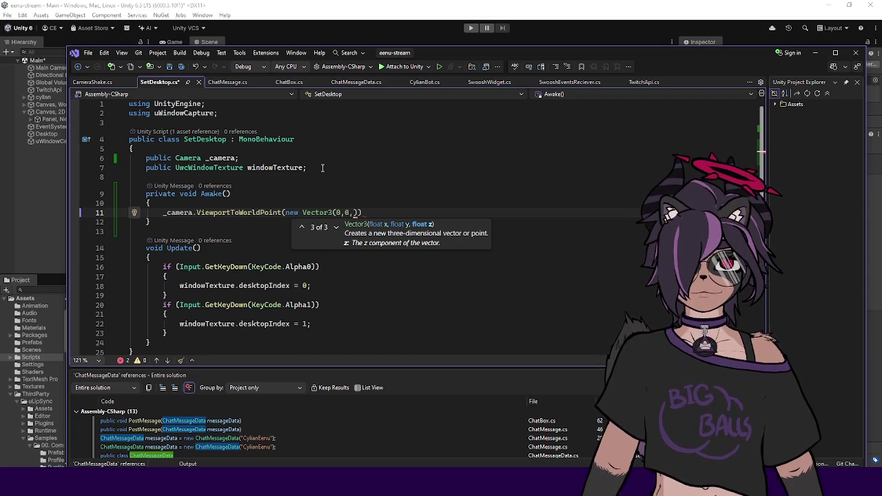
# Add a line above with (_camera.transform.position - transform.position)
pyautogui.click(272, 203)
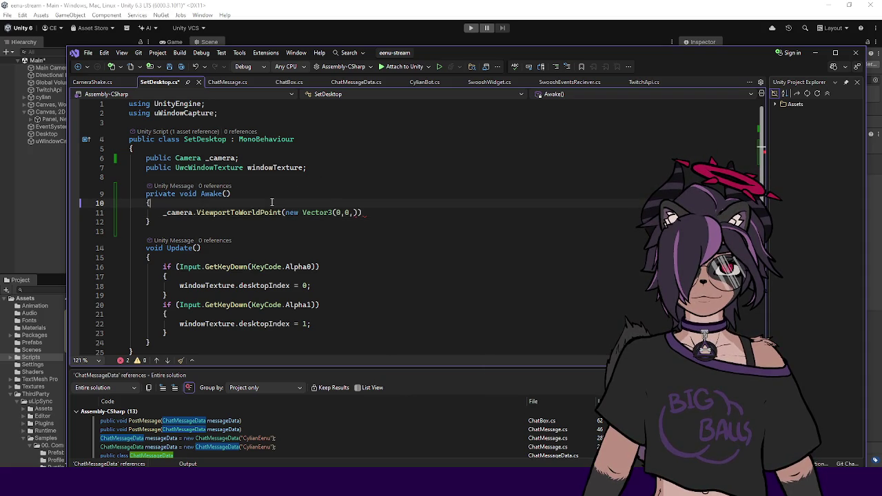
pyautogui.press('Return')
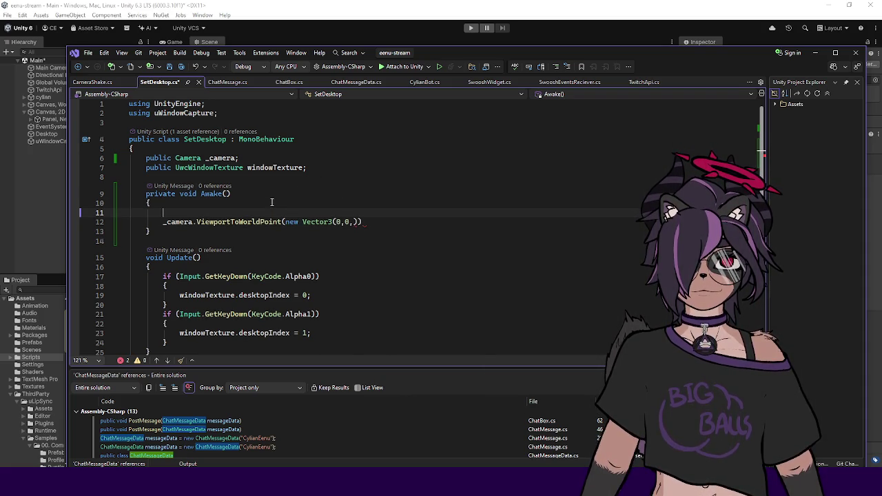
pyautogui.write('_camera.')
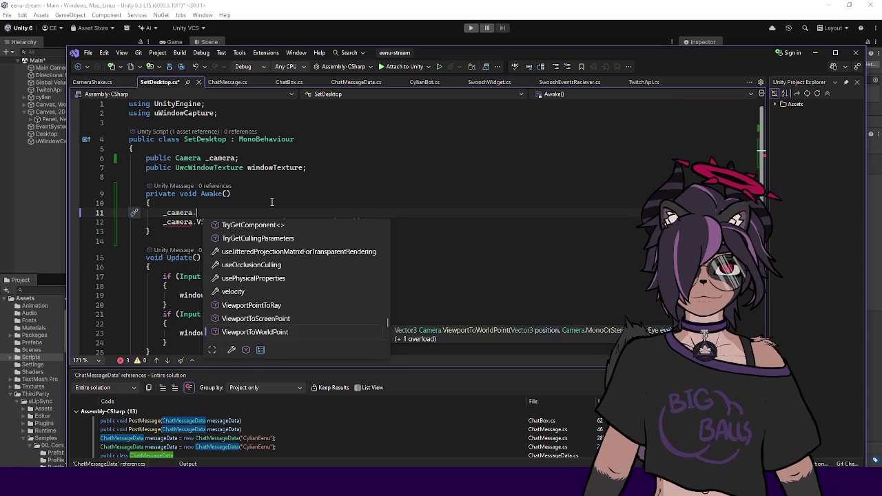
pyautogui.write('tr')
pyautogui.press('Tab')
pyautogui.write('.position - ')
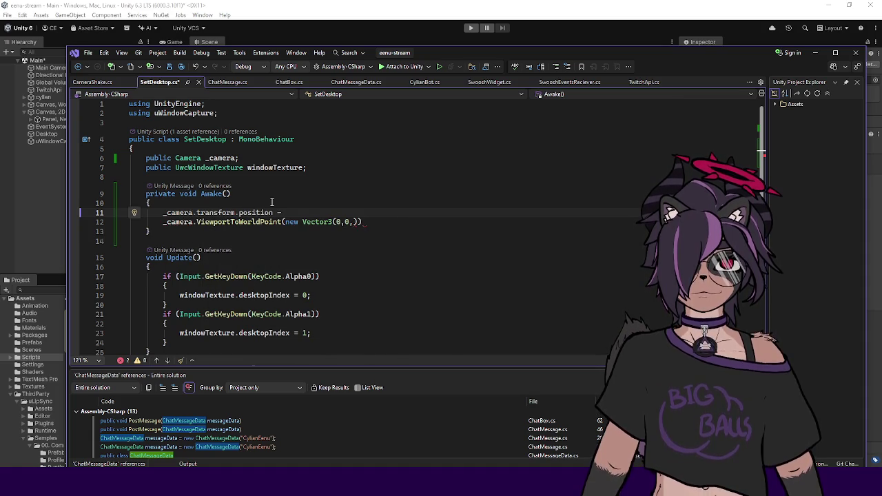
pyautogui.write('transform.position')
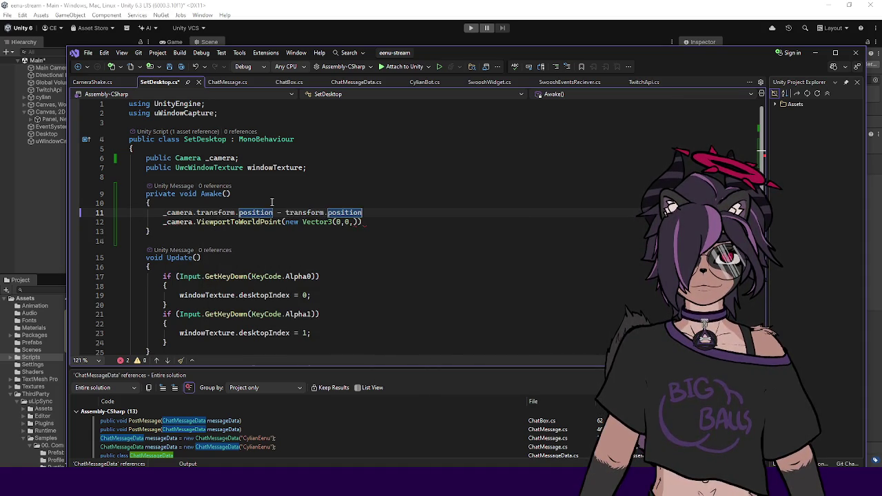
pyautogui.press('Home')
pyautogui.write('(')
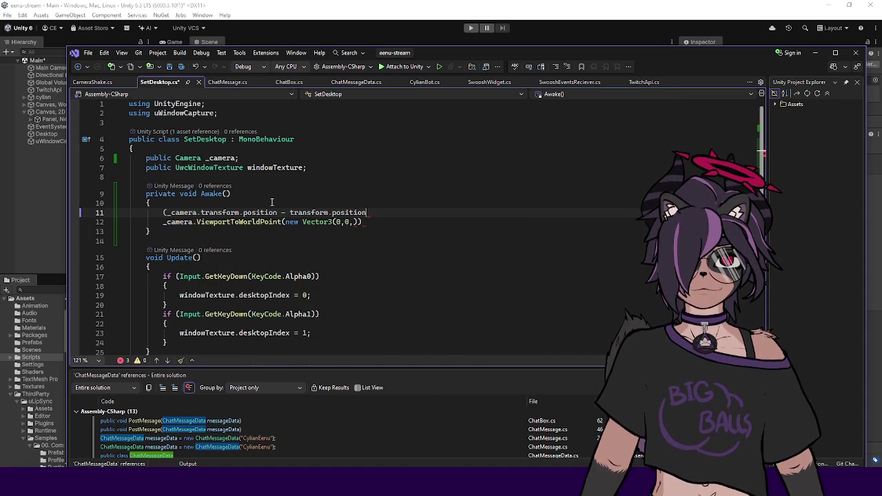
pyautogui.press('End')
# Finish it as float camDistance = (...).magnitude;
pyautogui.write(').ma')
pyautogui.press('Return')
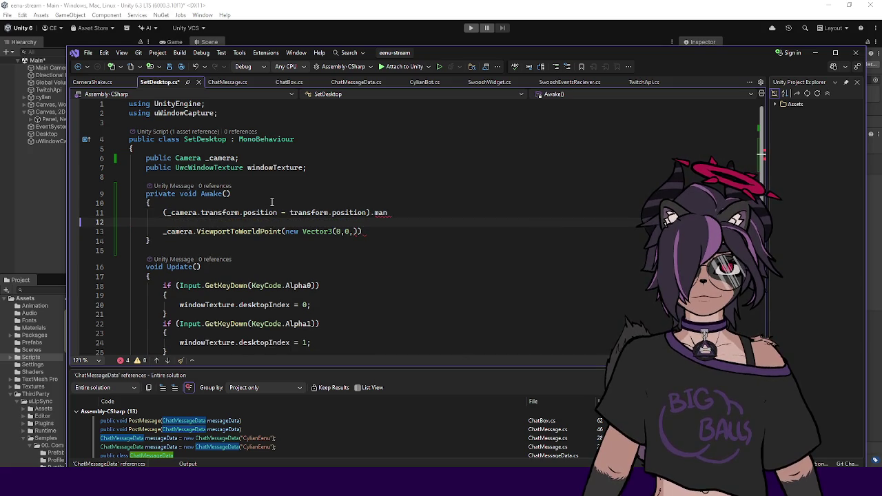
pyautogui.press('BackSpace')
pyautogui.write('gnitude')
pyautogui.press('Home')
pyautogui.write('float camDistance =')
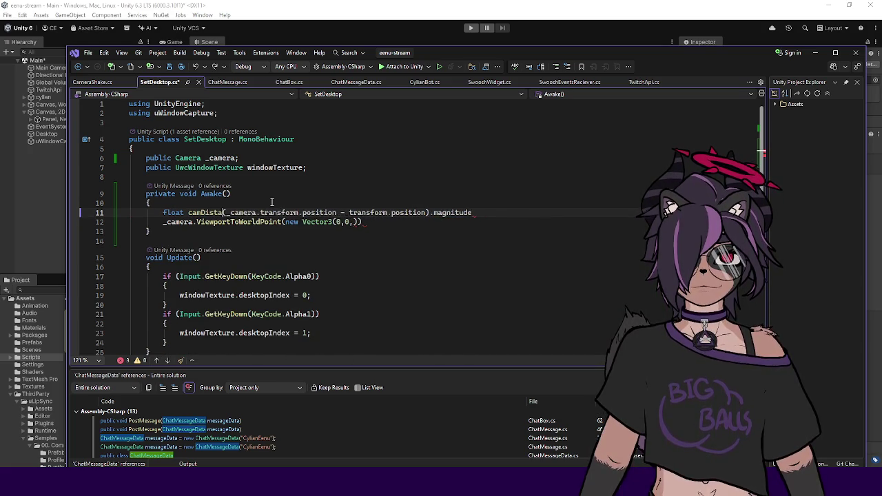
pyautogui.press('End')
pyautogui.write(';')
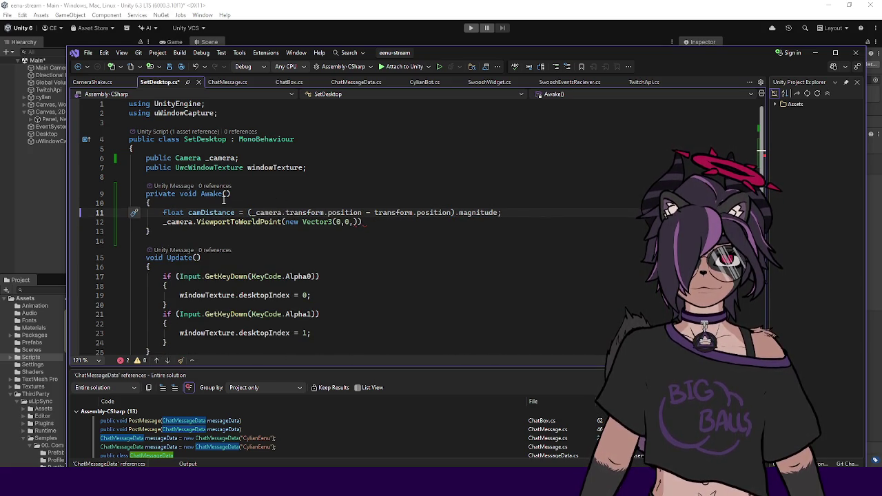
# Use camDistance as the z value and assign the corner to Vector3 p1
pyautogui.doubleClick(211, 212)
pyautogui.hotkey('ctrl', 'c')
pyautogui.click(353, 222)
pyautogui.hotkey('ctrl', 'v')
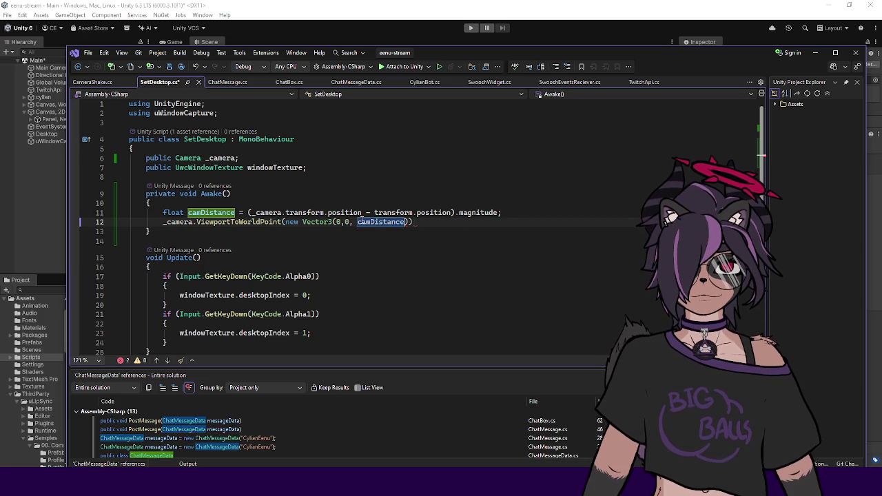
pyautogui.write(';')
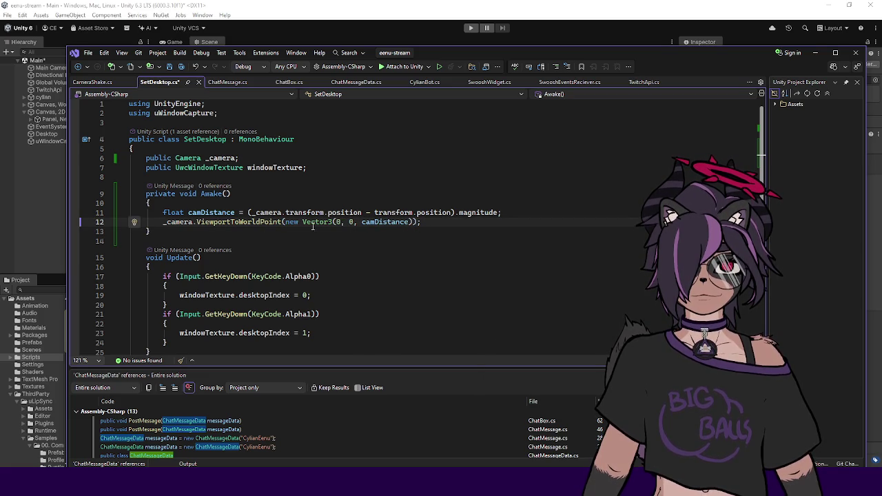
pyautogui.write('float')
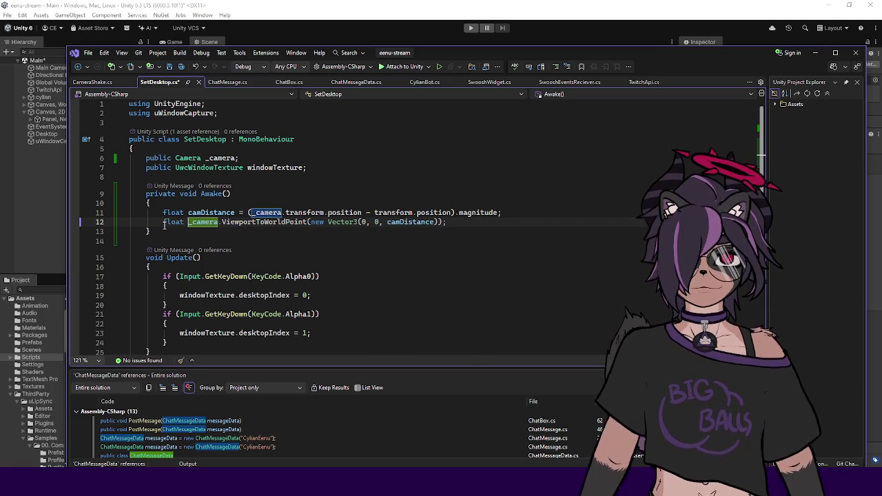
pyautogui.moveTo(253, 222)
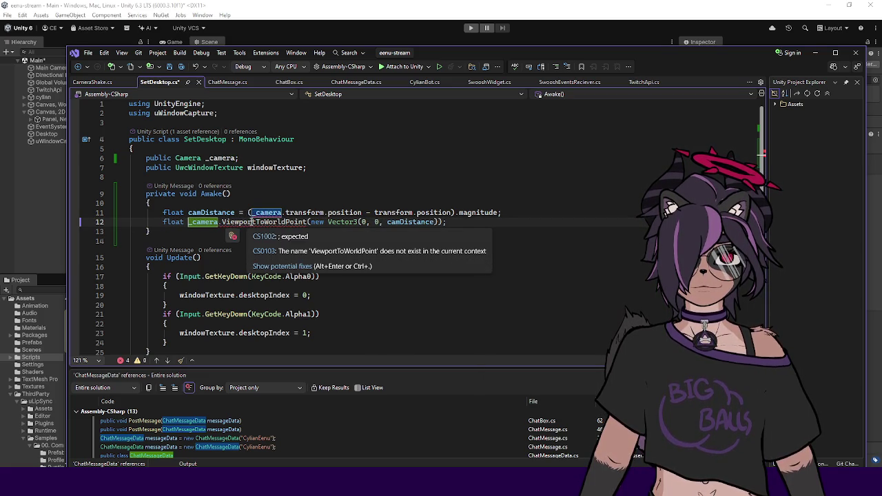
pyautogui.doubleClick(172, 222)
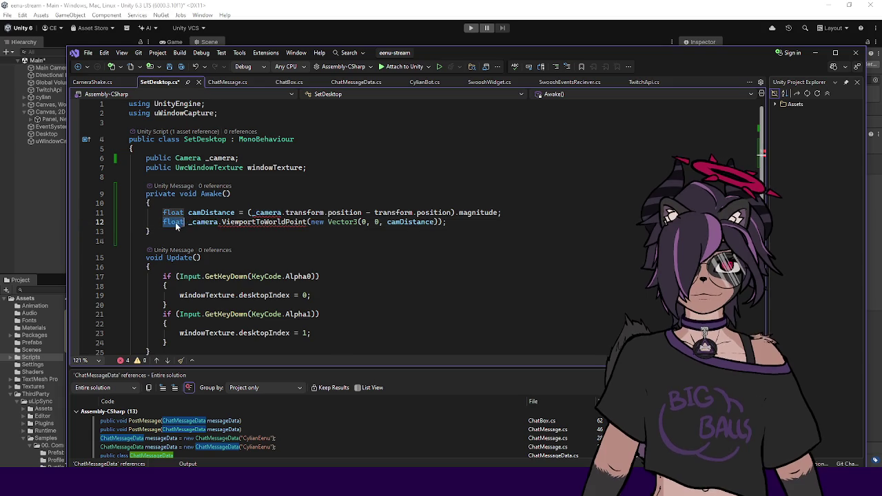
pyautogui.write('Vector3')
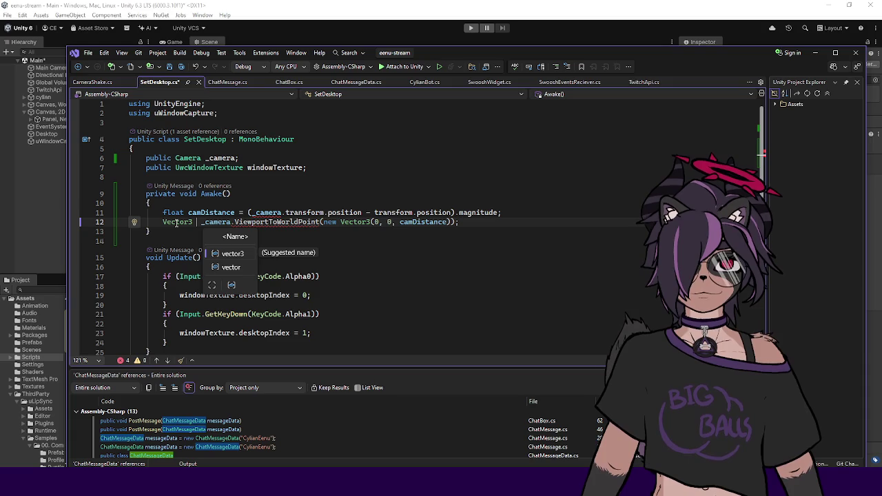
pyautogui.write('p1 =')
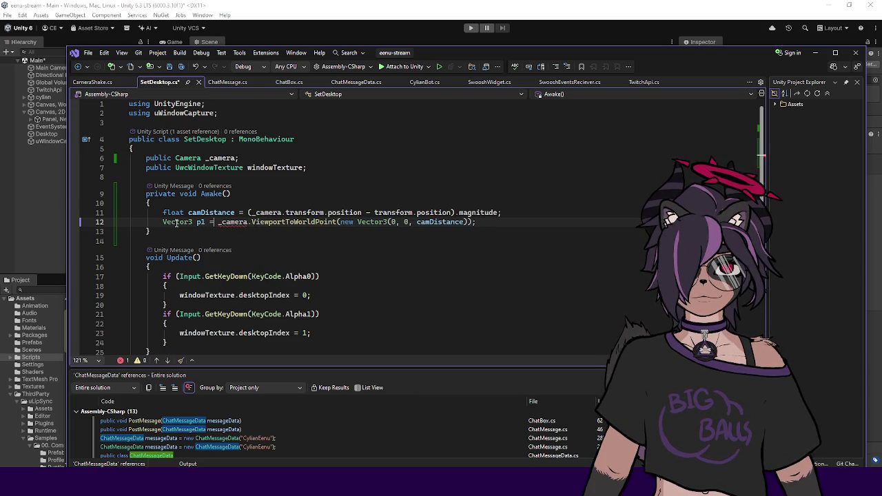
# Duplicate it as p2 at viewport (1, 1, camDistance) and add float width = p2.x - p1.x;
pyautogui.hotkey('ctrl', 'd')
pyautogui.click(210, 232)
pyautogui.press('BackSpace')
pyautogui.write('2')
pyautogui.doubleClick(392, 232)
pyautogui.write('1')
pyautogui.press('Return')
pyautogui.press('Return')
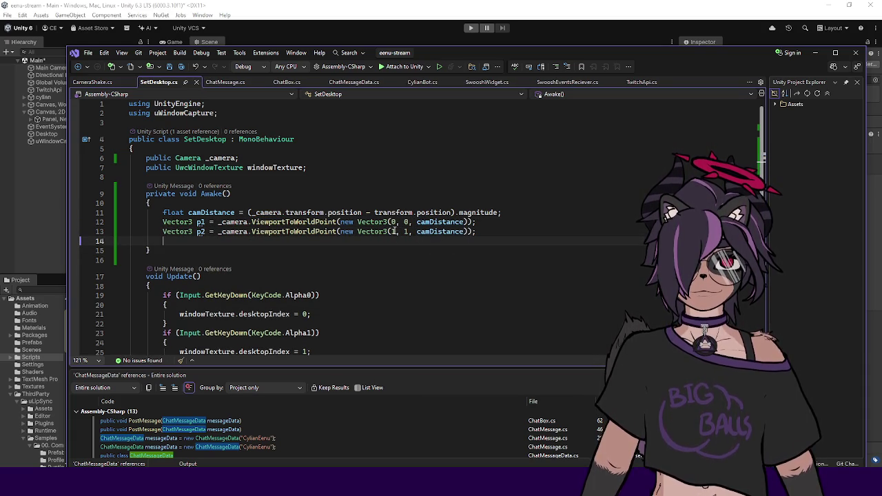
pyautogui.write('float width =')
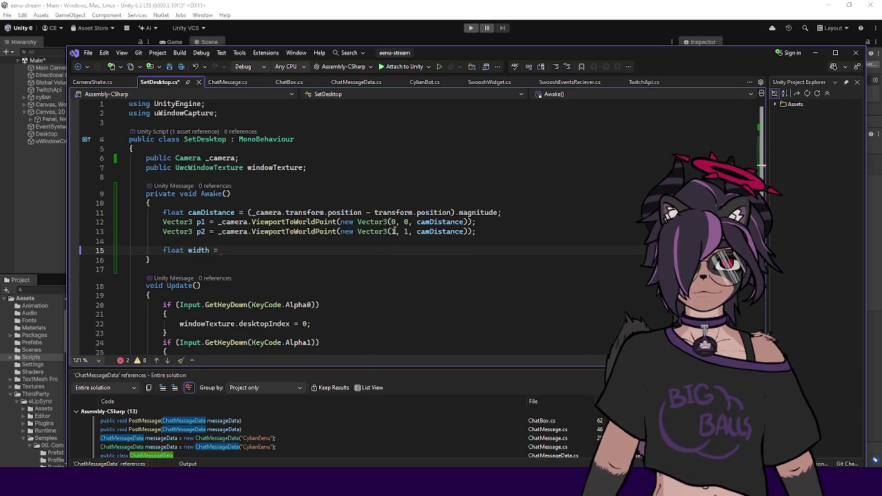
pyautogui.write(' p2')
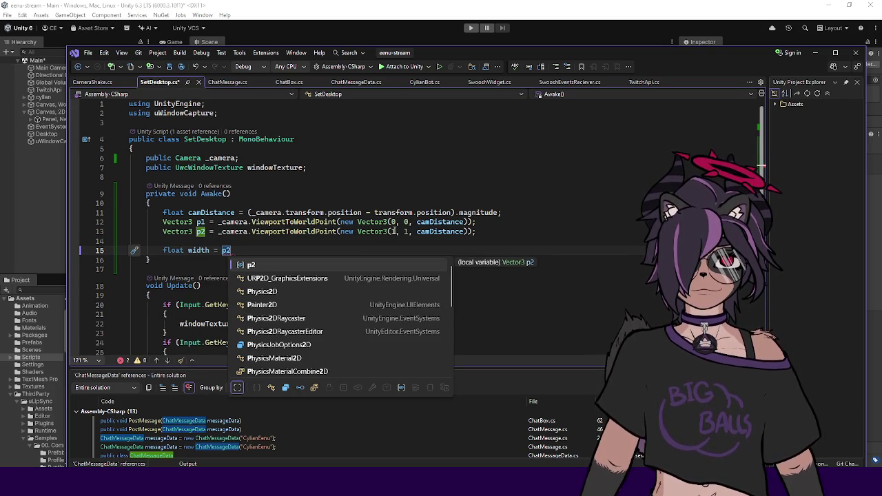
pyautogui.write('.x - ')
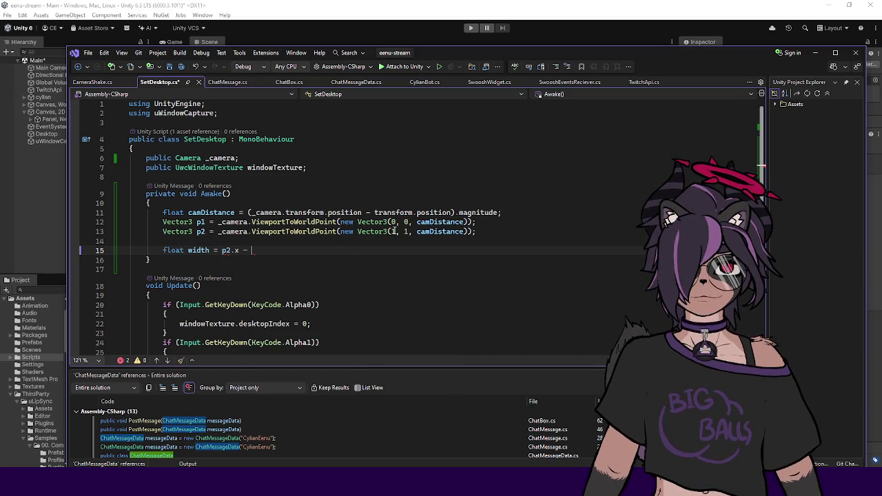
pyautogui.write('p1.x;')
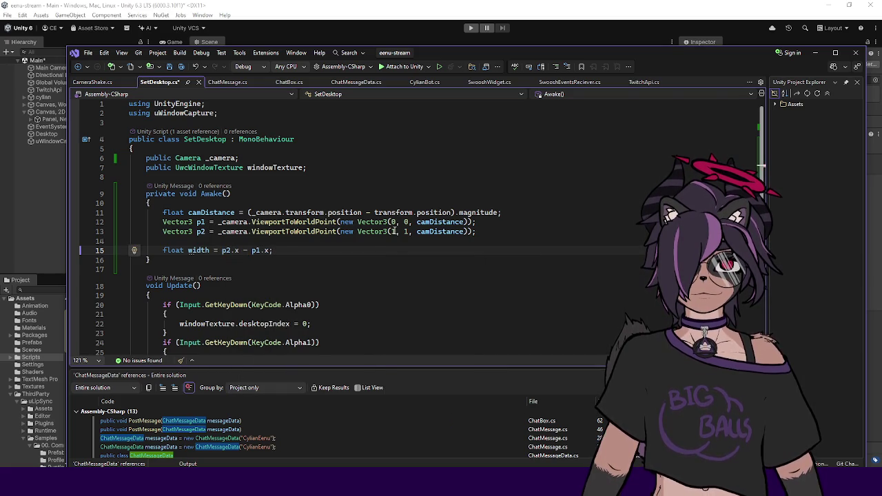
# Duplicate the width line into float height = p2.y - p1.y; and save
pyautogui.hotkey('ctrl', 'd')
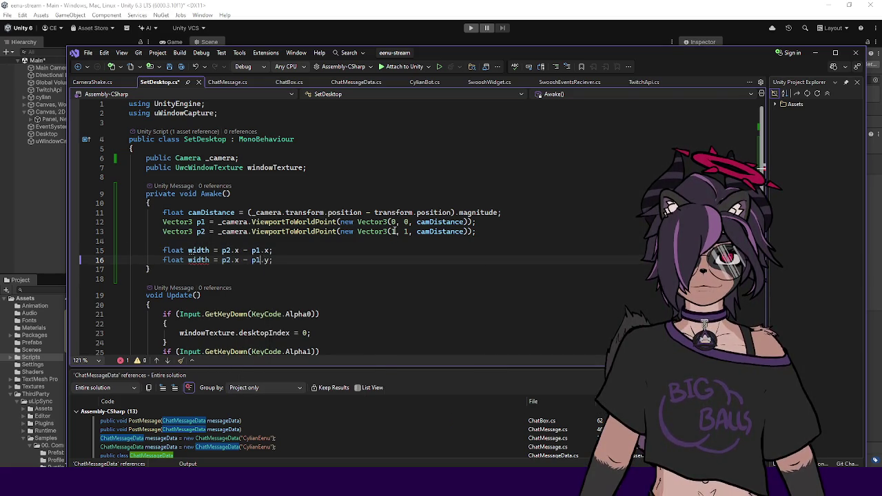
pyautogui.press('Left')
pyautogui.press('Left')
pyautogui.press('BackSpace')
pyautogui.write('y')
pyautogui.press('Escape')
pyautogui.hotkey('ctrl', 'shift', 'Right')
pyautogui.write('height')
pyautogui.hotkey('ctrl', 's')
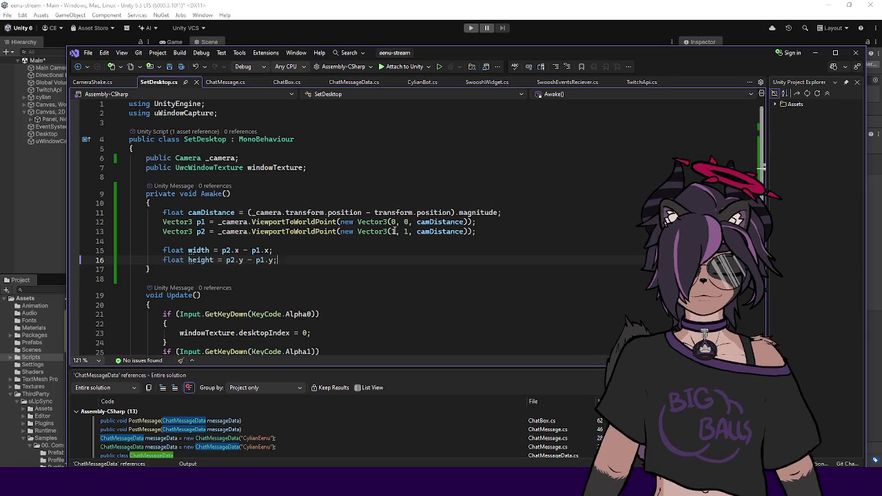
# Add transform.localScale = new Vector3(width, height, 1); and return to Unity
pyautogui.press('Return')
pyautogui.press('Return')
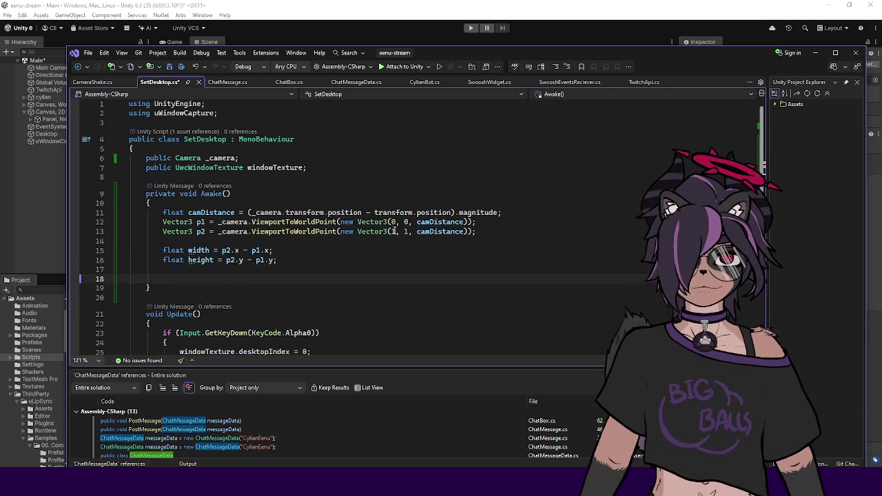
pyautogui.write('transform.')
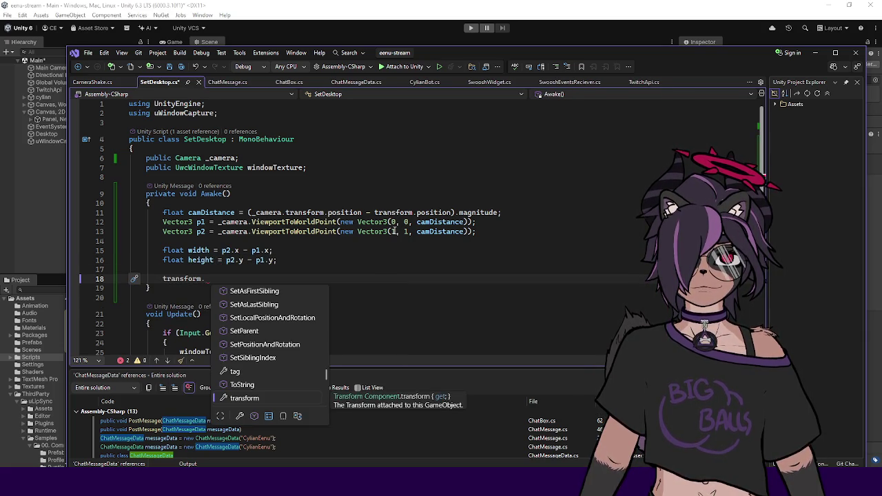
pyautogui.write('localScale = new Vector3(width, height')
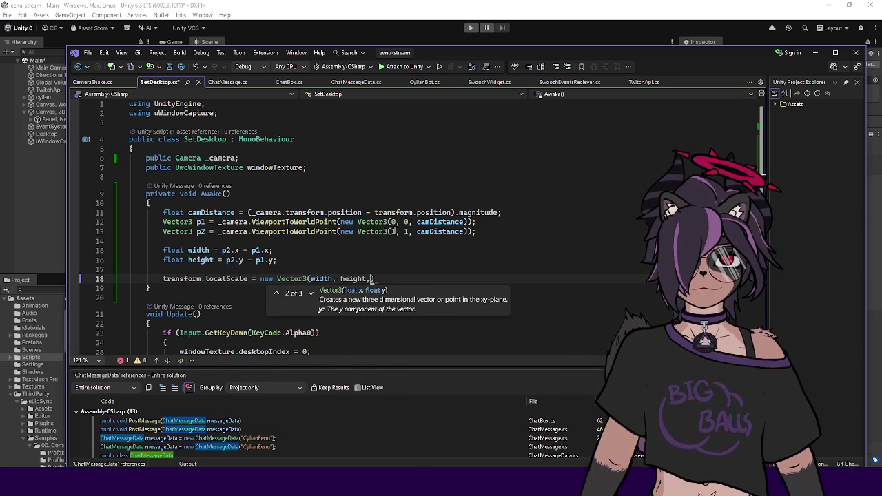
pyautogui.write(', 1);')
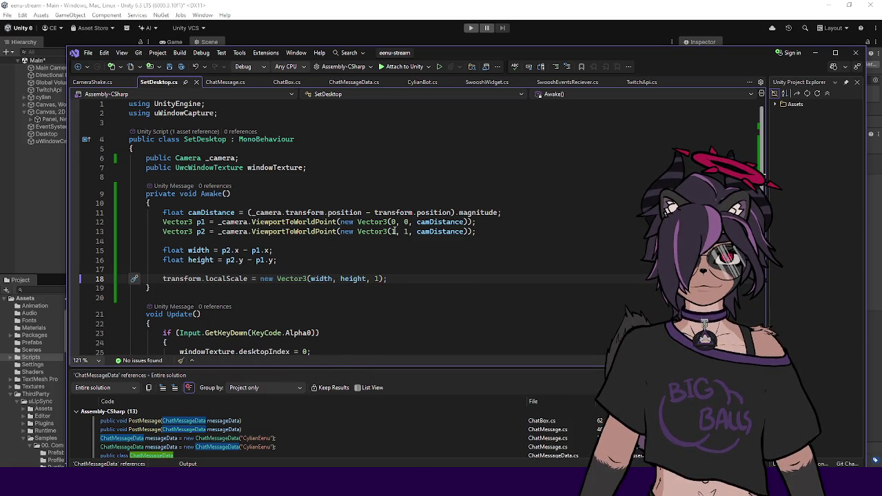
pyautogui.click(48, 189)
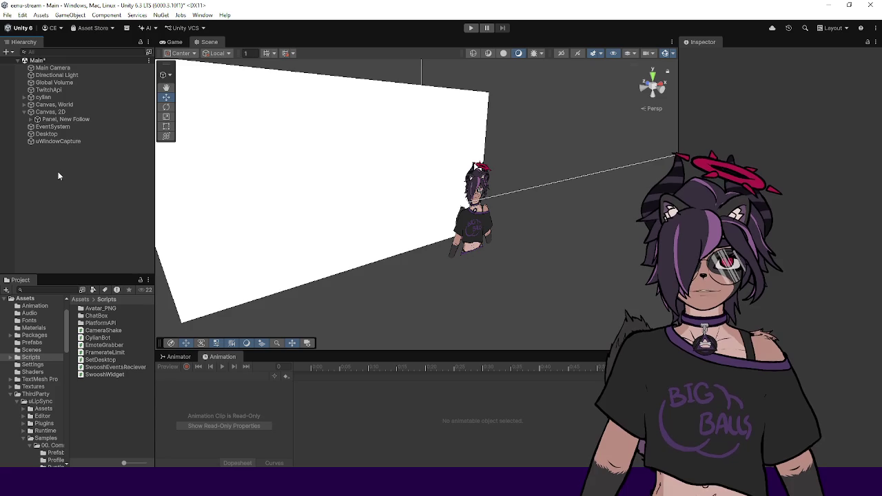
# Save the scene, check the Desktop's camera field, and enter Play mode
pyautogui.hotkey('ctrl', 's')
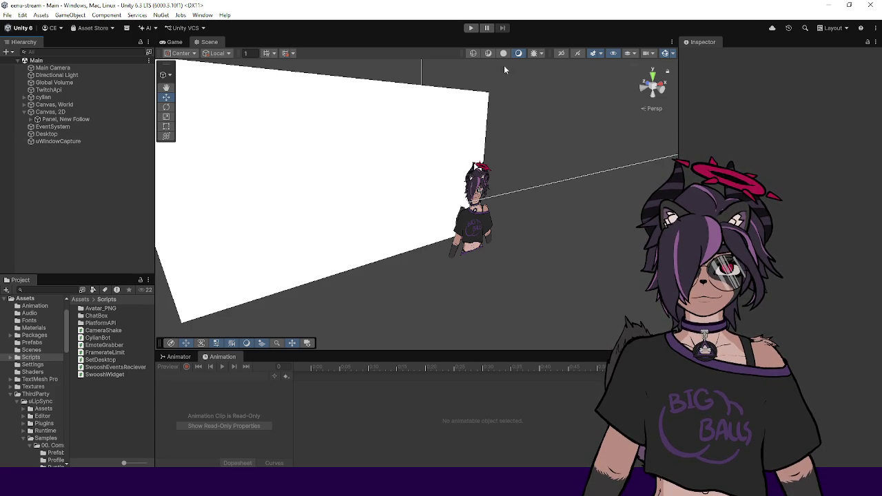
pyautogui.click(95, 131)
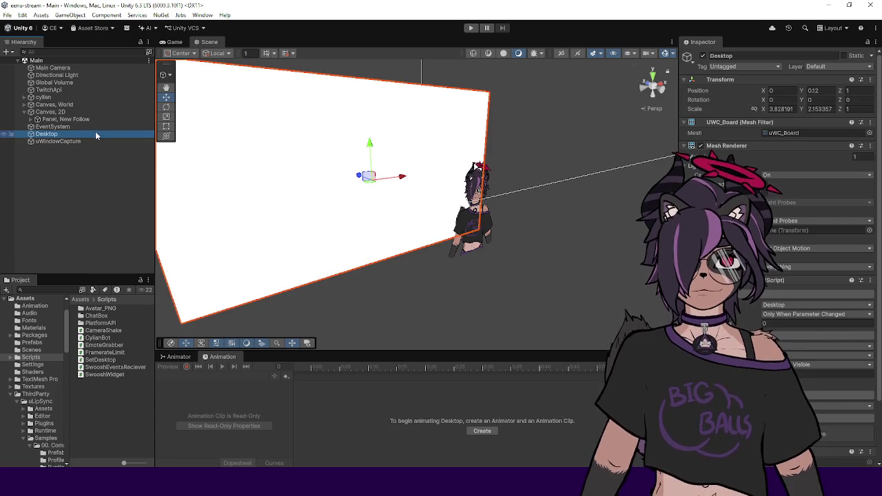
pyautogui.scroll(-3, 777, 207)
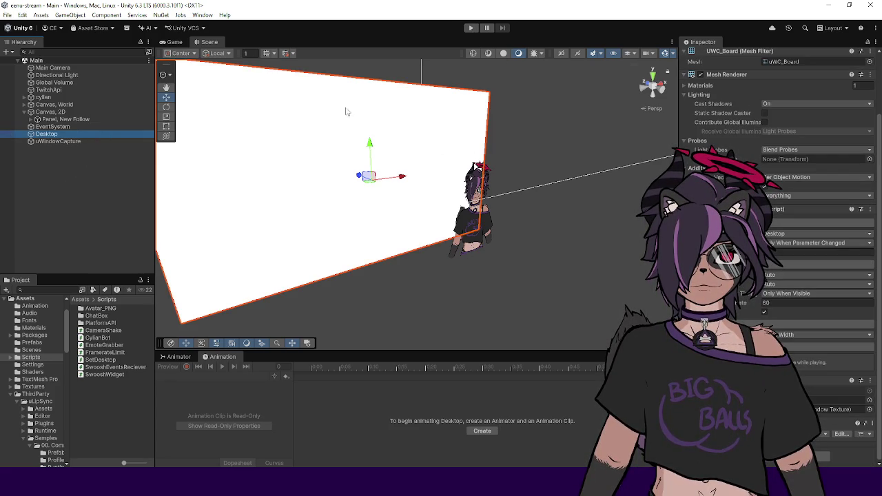
pyautogui.click(827, 400)
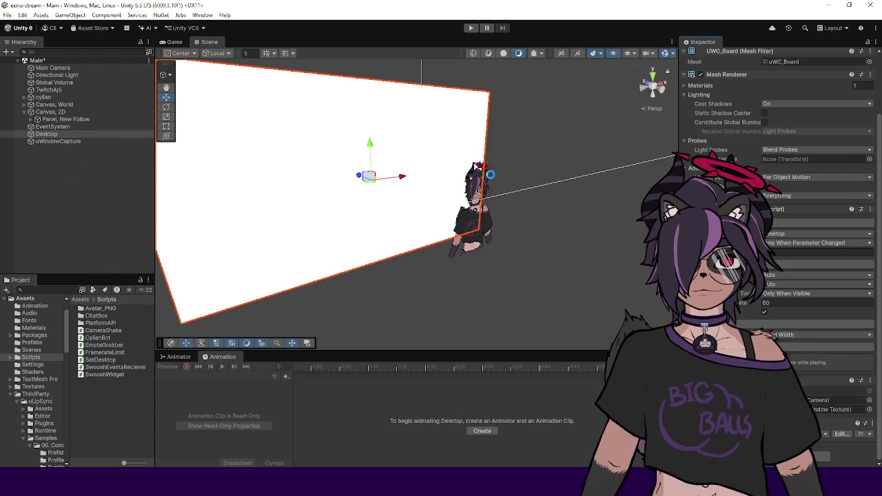
pyautogui.click(469, 31)
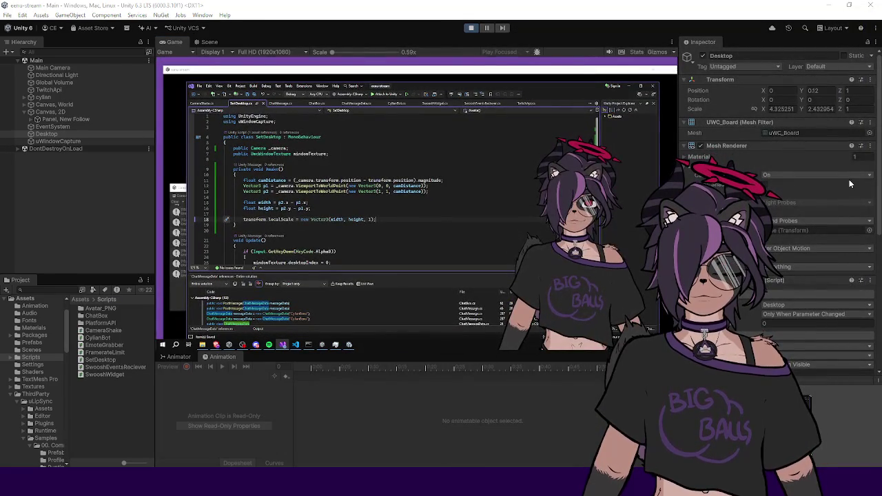
# Orbit around the Main Camera and Desktop plane during play, then stop the scene
pyautogui.click(211, 43)
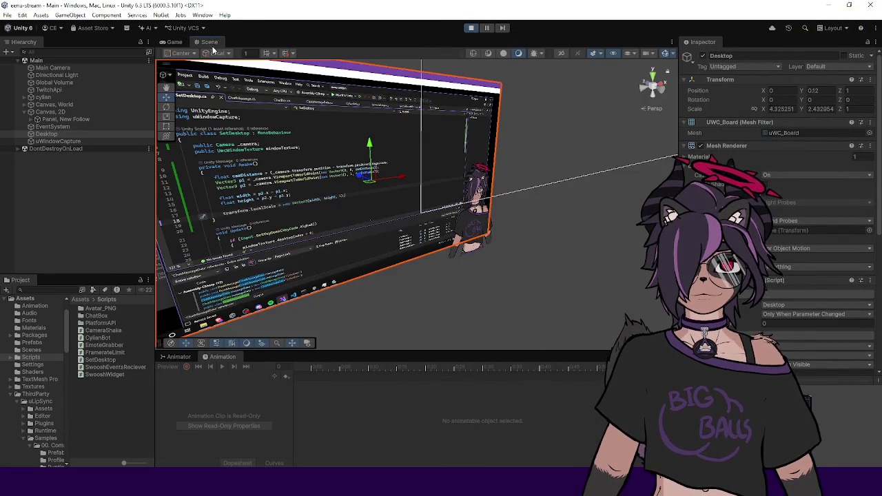
pyautogui.press('f')
pyautogui.click(76, 68)
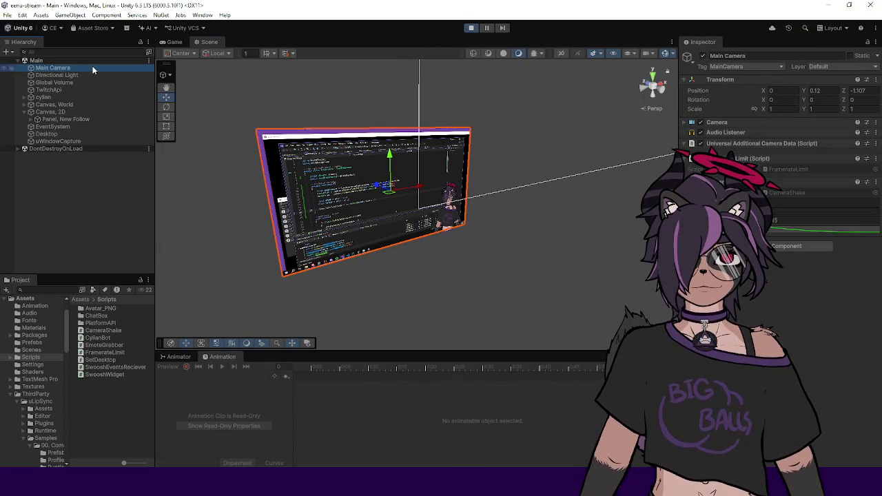
pyautogui.keyDown('ctrl'); pyautogui.click(69, 133); pyautogui.keyUp('ctrl')
pyautogui.moveTo(386, 145)
pyautogui.keyDown('alt'); pyautogui.mouseDown()
pyautogui.moveTo(539, 140)
pyautogui.moveTo(528, 75)
pyautogui.mouseUp(); pyautogui.keyUp('alt')
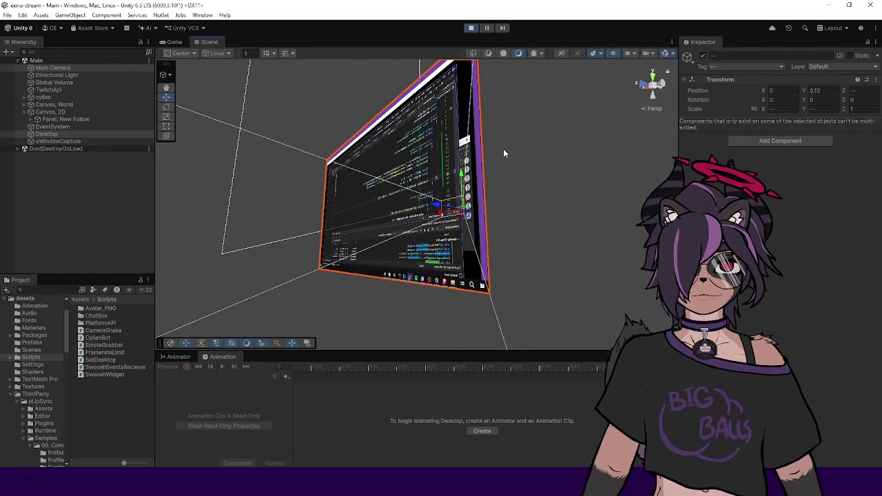
pyautogui.moveTo(506, 160)
pyautogui.keyDown('alt'); pyautogui.mouseDown()
pyautogui.moveTo(441, 181)
pyautogui.moveTo(427, 176)
pyautogui.moveTo(431, 168)
pyautogui.moveTo(435, 191)
pyautogui.moveTo(382, 193)
pyautogui.moveTo(404, 189)
pyautogui.moveTo(400, 244)
pyautogui.moveTo(362, 228)
pyautogui.moveTo(480, 277)
pyautogui.moveTo(449, 244)
pyautogui.moveTo(486, 185)
pyautogui.moveTo(544, 202)
pyautogui.moveTo(482, 246)
pyautogui.moveTo(489, 156)
pyautogui.moveTo(504, 253)
pyautogui.moveTo(439, 220)
pyautogui.moveTo(471, 244)
pyautogui.moveTo(384, 229)
pyautogui.mouseUp(); pyautogui.keyUp('alt')
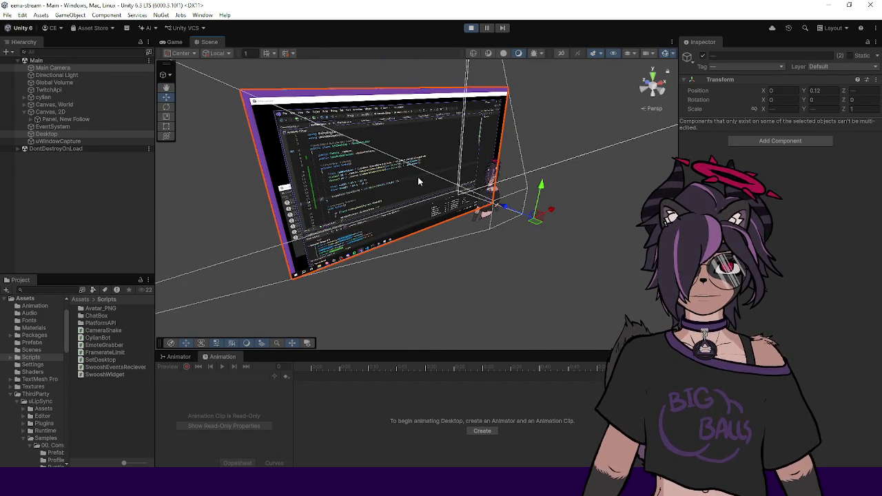
pyautogui.click(175, 42)
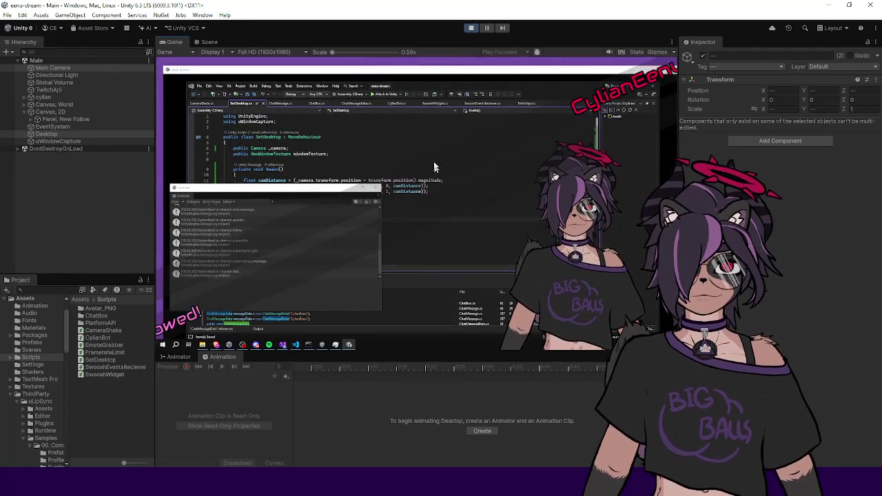
pyautogui.click(474, 28)
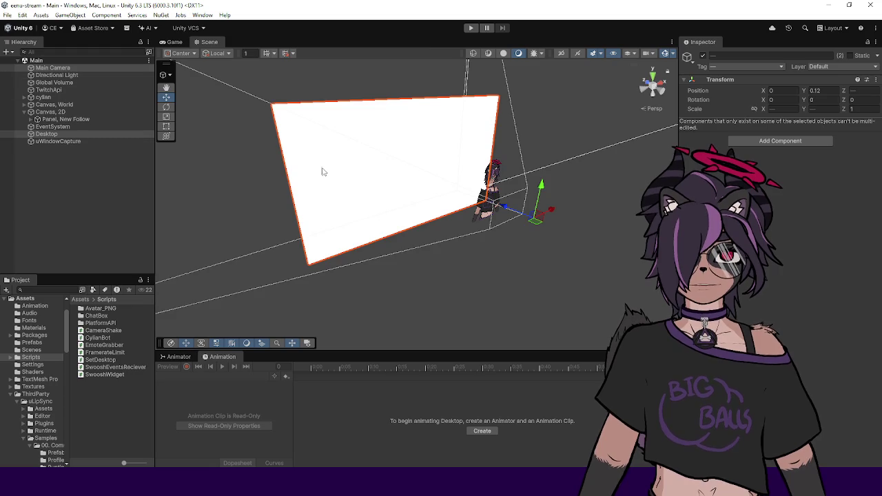
# Move the Desktop plane to Z position 2 and test-run the scene, where it scales to about 6.38 × 3.59
pyautogui.moveTo(322, 172)
pyautogui.mouseDown()
pyautogui.moveTo(346, 238)
pyautogui.moveTo(381, 200)
pyautogui.moveTo(418, 221)
pyautogui.mouseUp()
pyautogui.click(379, 204)
pyautogui.moveTo(384, 177); pyautogui.dragTo(341, 166)
pyautogui.click(866, 90)
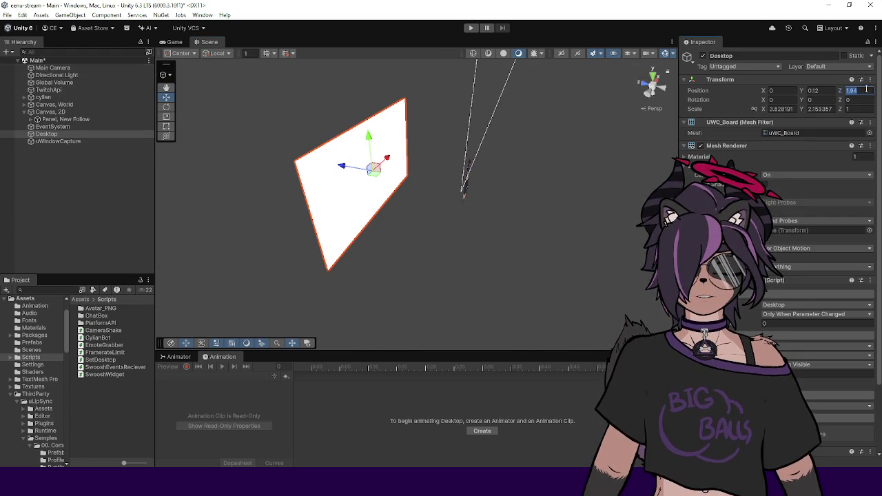
pyautogui.write('2')
pyautogui.click(475, 28)
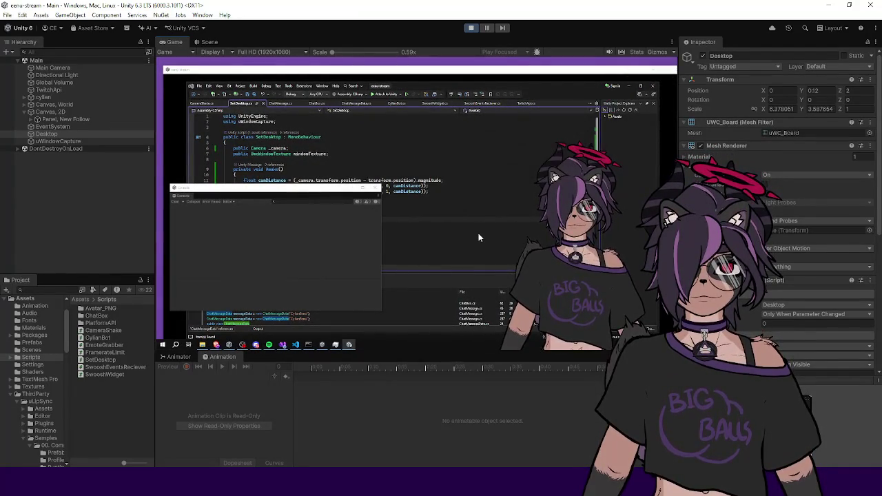
pyautogui.click(470, 27)
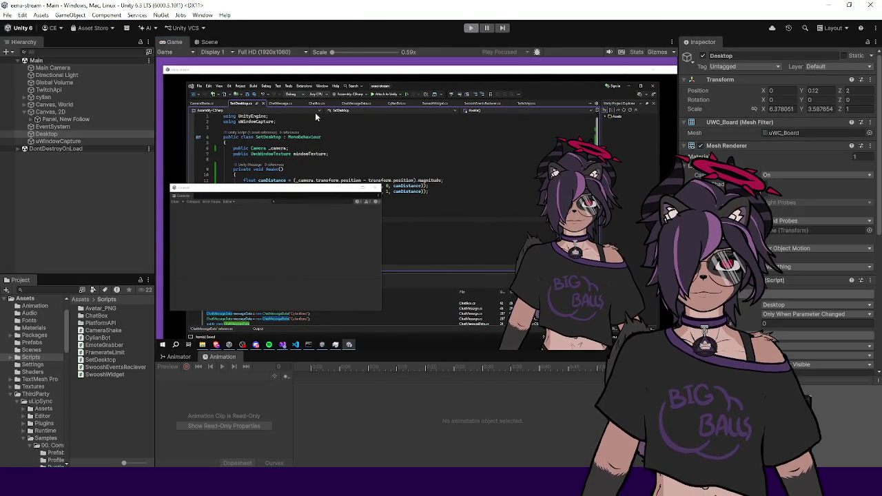
# Set the Desktop plane's Position Z back to 1 behind the avatar, then deselect it
pyautogui.click(65, 141)
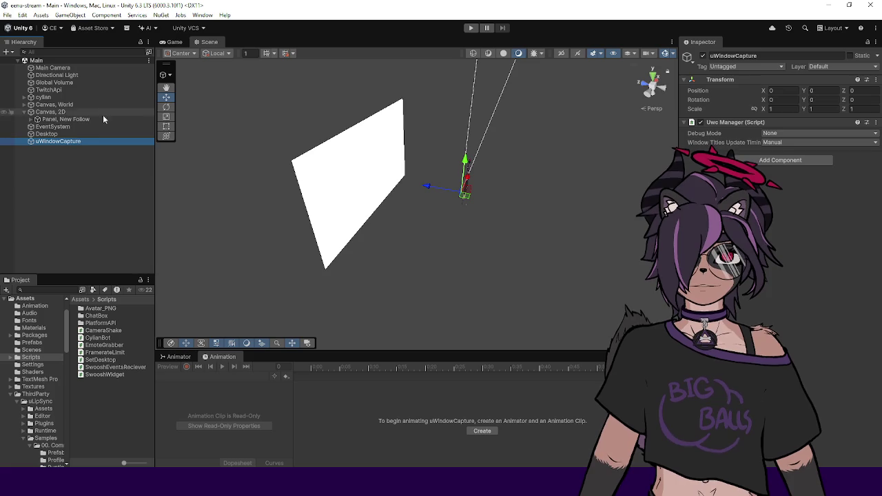
pyautogui.click(87, 128)
pyautogui.click(89, 134)
pyautogui.click(860, 91)
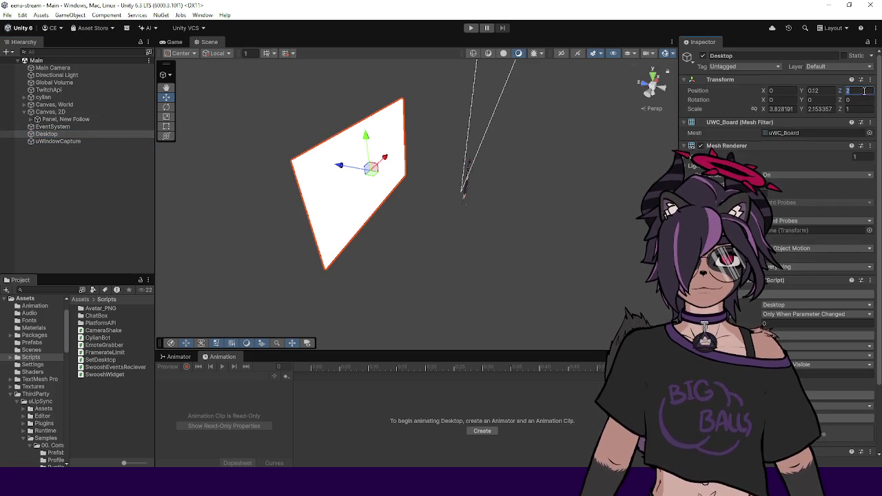
pyautogui.write('1')
pyautogui.moveTo(508, 191)
pyautogui.keyDown('alt'); pyautogui.mouseDown()
pyautogui.moveTo(514, 199)
pyautogui.moveTo(556, 184)
pyautogui.moveTo(552, 205)
pyautogui.moveTo(291, 212)
pyautogui.moveTo(388, 146)
pyautogui.mouseUp(); pyautogui.keyUp('alt')
pyautogui.click(120, 184)
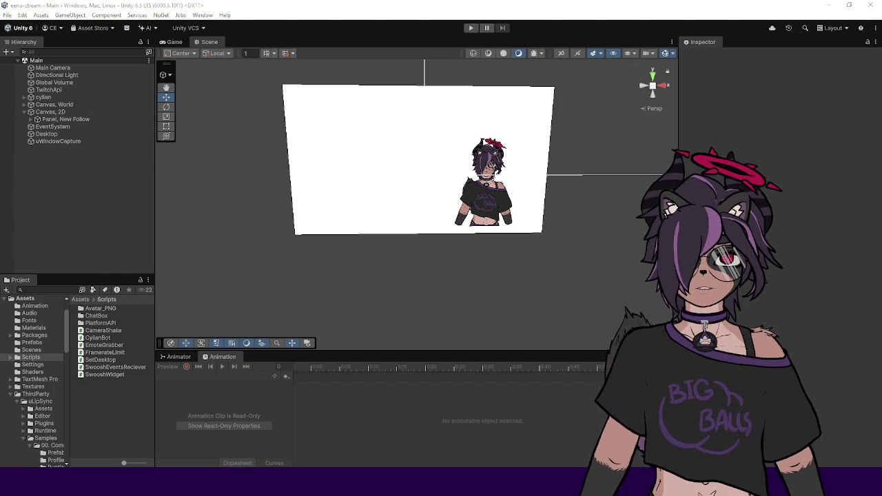
pyautogui.hotkey('alt', 'Tab')
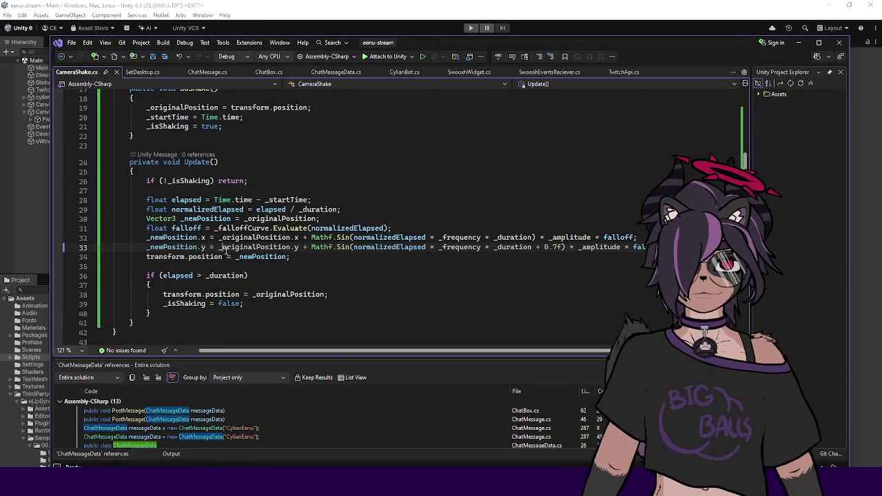
# Duplicate the _newPosition.y shake line and change both of its .y axes to .z
pyautogui.click(269, 247)
pyautogui.hotkey('ctrl', 'd')
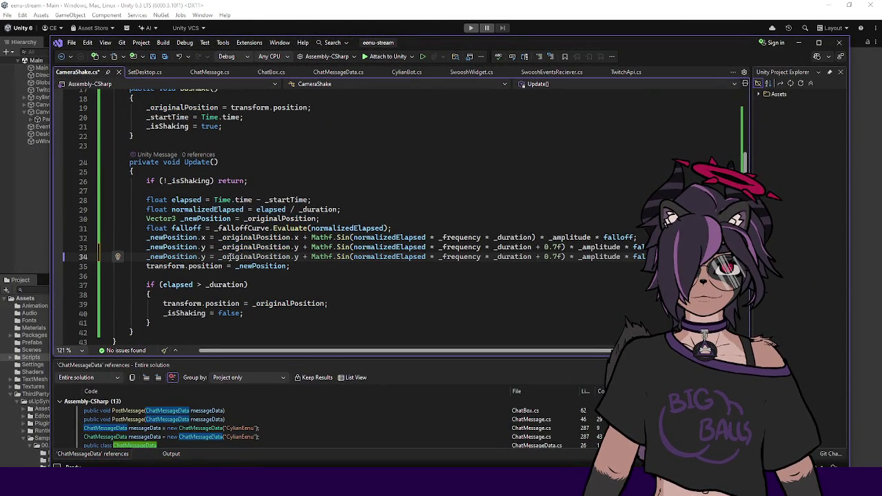
pyautogui.click(206, 257)
pyautogui.press('BackSpace')
pyautogui.write('z')
pyautogui.click(295, 256)
pyautogui.press('BackSpace')
pyautogui.write('z')
# Change the z line's phase offset from 0.7f to 0.2f and save CameraShake.cs
pyautogui.click(320, 256)
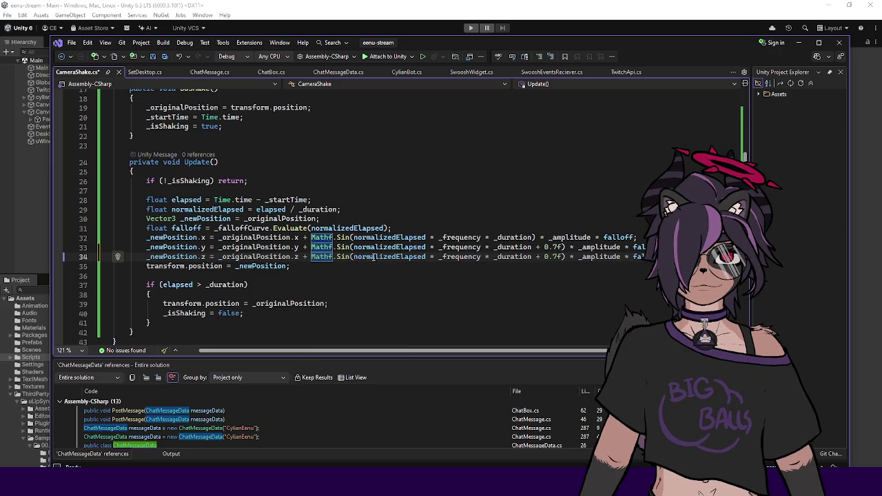
pyautogui.click(558, 256)
pyautogui.press('BackSpace')
pyautogui.write('2')
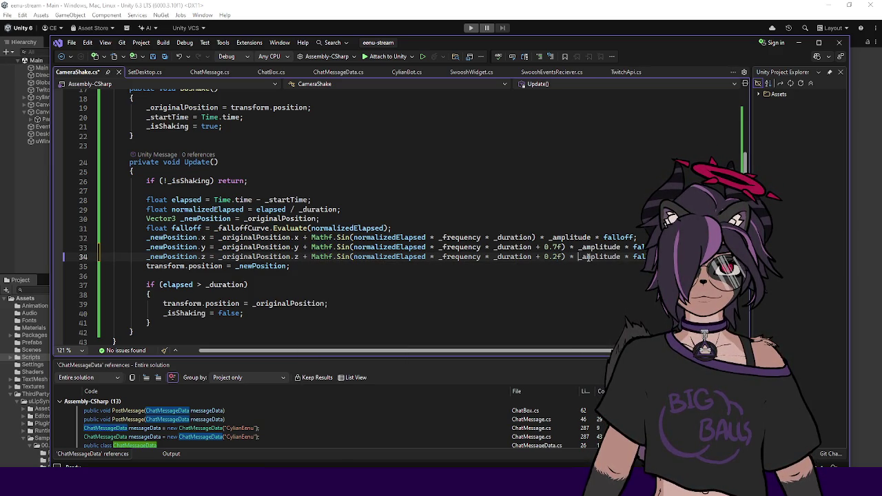
pyautogui.click(580, 257)
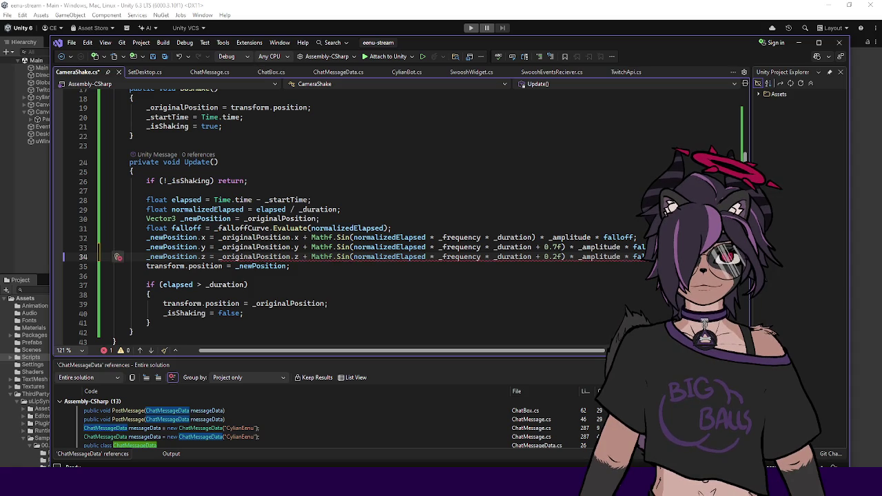
pyautogui.hotkey('ctrl', 's')
pyautogui.click(573, 29)
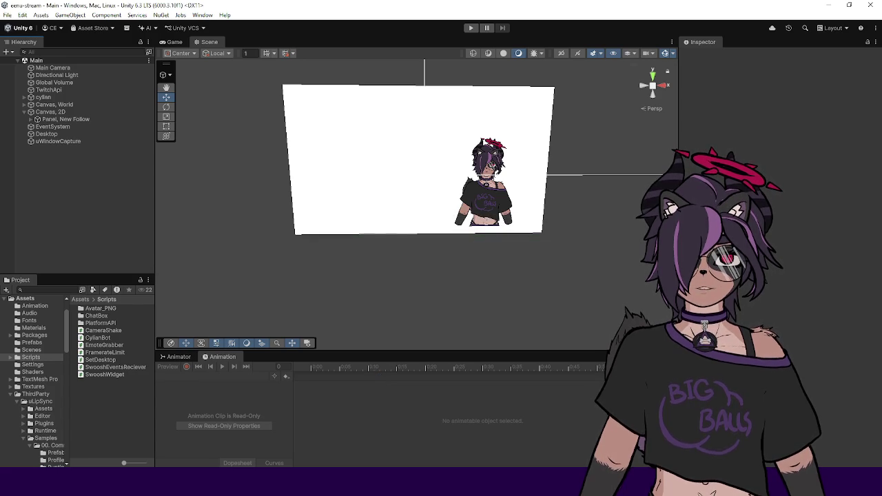
# Enter Play mode to test the new Z-axis camera shake
pyautogui.moveTo(350, 482)
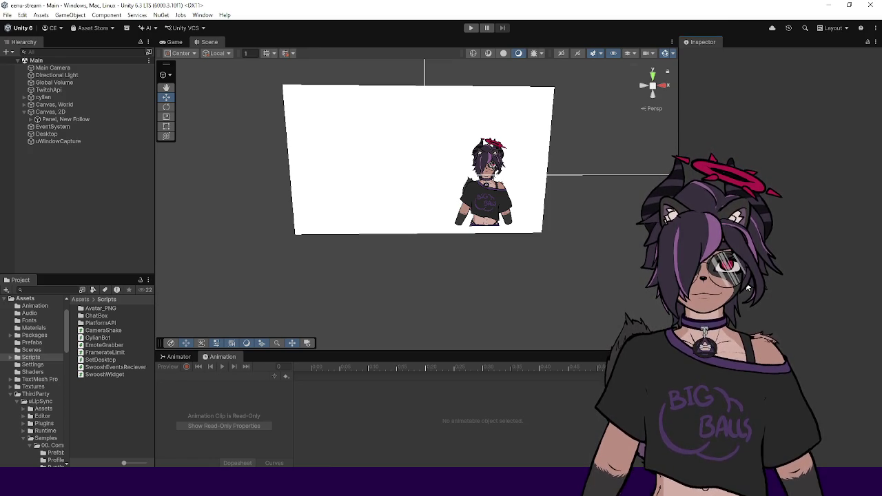
pyautogui.click(471, 28)
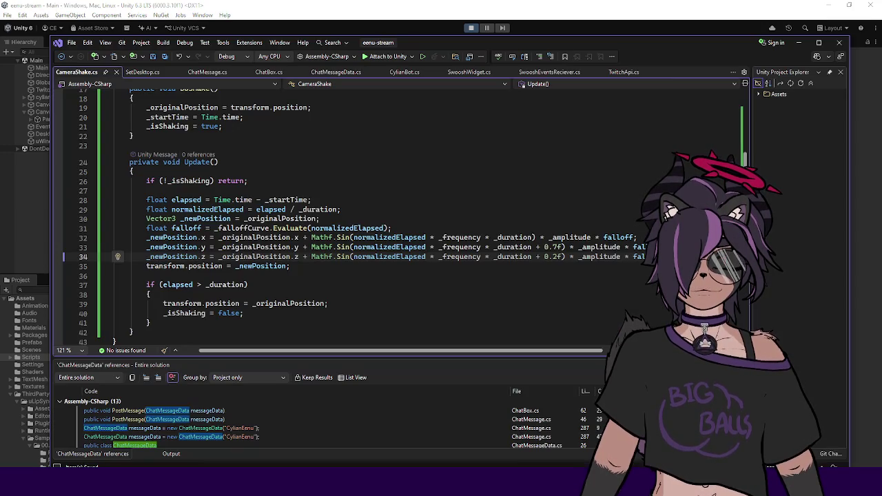
# Watch the 'has Followed!' alert shake the camera in the Game view, then exit Play mode
pyautogui.hotkey('alt', 'Tab')
pyautogui.click(799, 42)
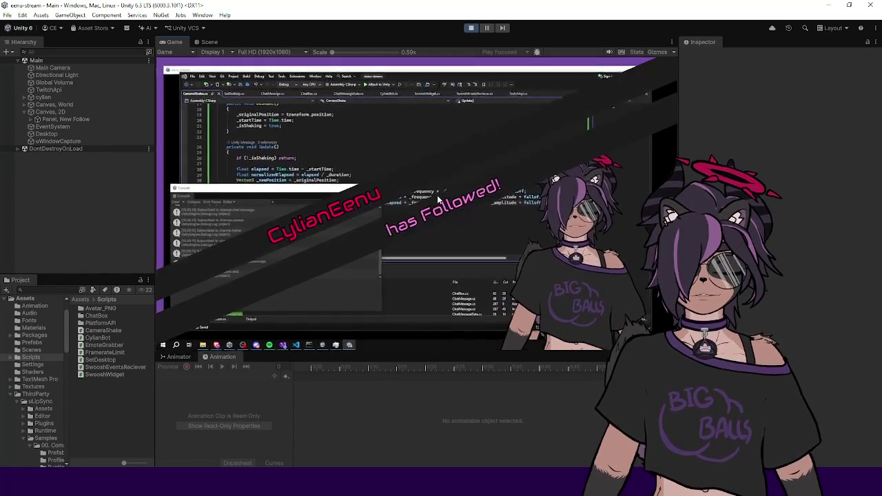
pyautogui.click(471, 28)
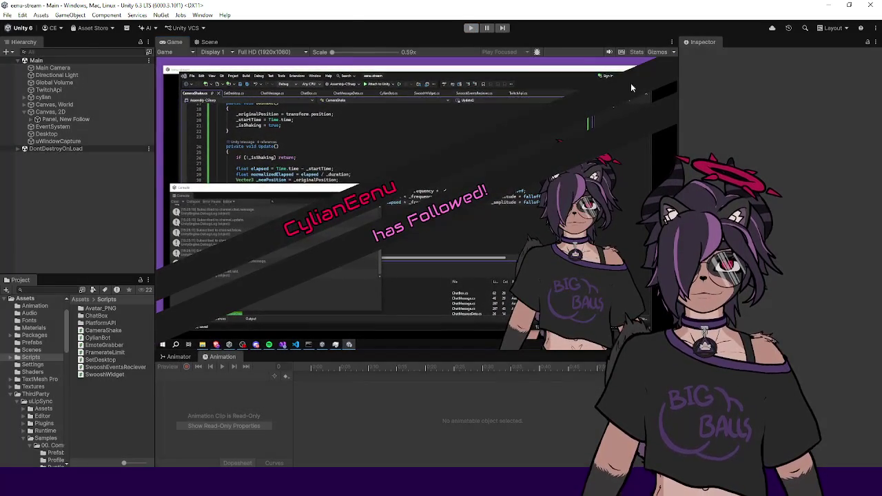